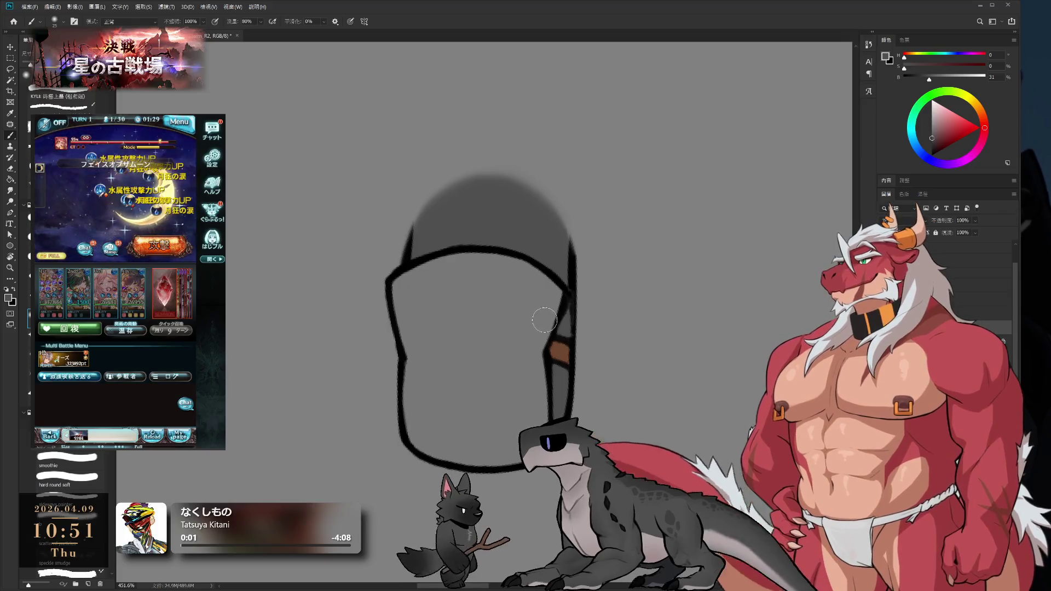
# Shrink the brush and draw a short black crease across the lower front panel
pyautogui.press('[')
pyautogui.keyDown('alt'); pyautogui.click(546, 303); pyautogui.keyUp('alt')
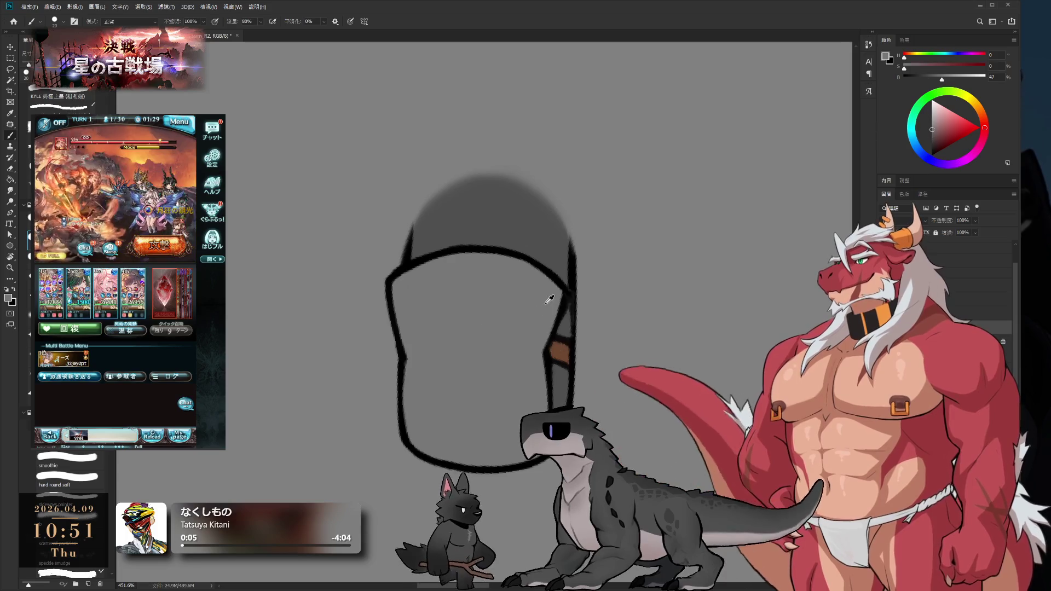
pyautogui.press('[')
pyautogui.press('[')
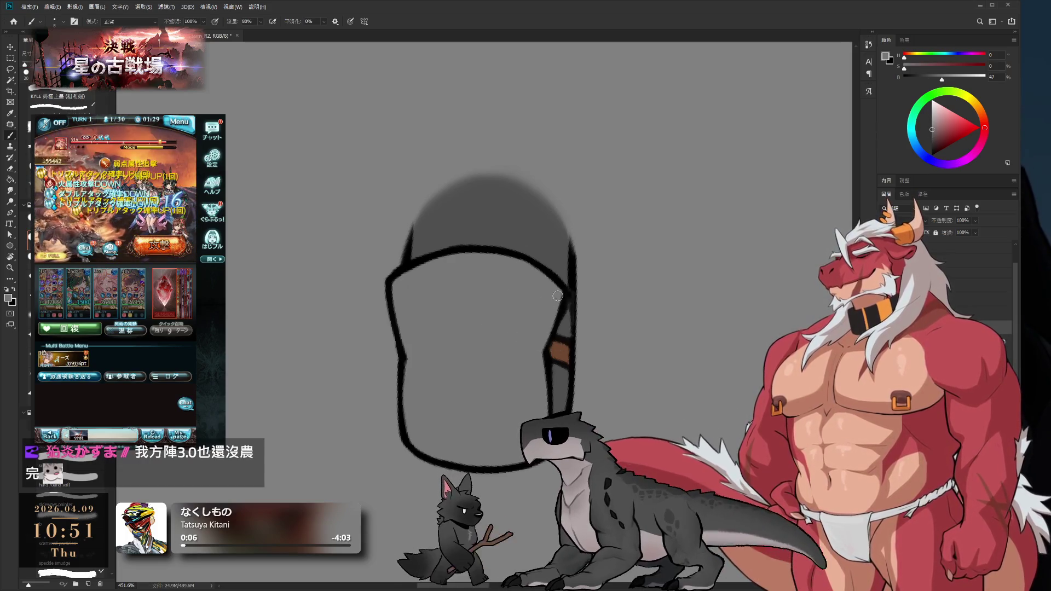
pyautogui.press('[')
pyautogui.press('[')
pyautogui.press('[')
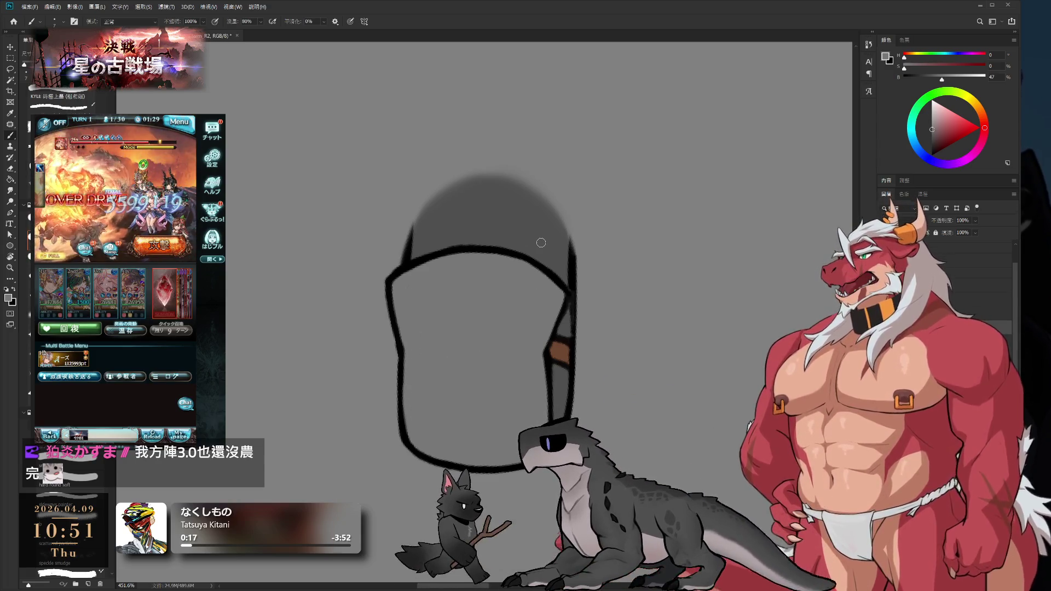
pyautogui.press('d')
pyautogui.press('r')
pyautogui.moveTo(575, 300); pyautogui.dragTo(616, 264)
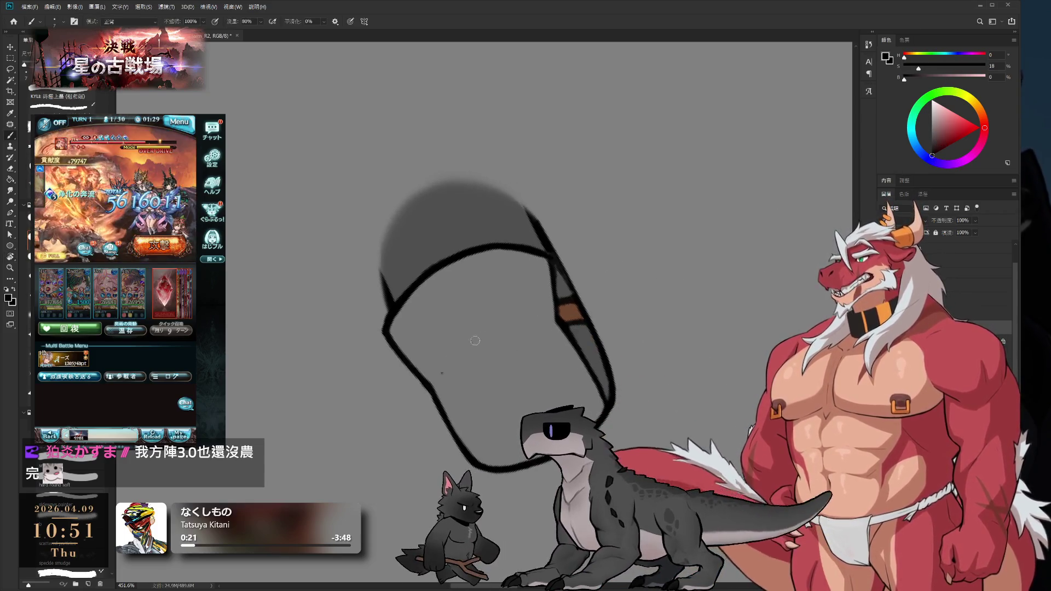
pyautogui.moveTo(437, 380); pyautogui.dragTo(462, 350)
# Soften the crease's lower end with sampled grey and turn the view back upright
pyautogui.press('r')
pyautogui.moveTo(551, 266)
pyautogui.mouseDown()
pyautogui.moveTo(603, 277)
pyautogui.moveTo(591, 387)
pyautogui.moveTo(415, 361)
pyautogui.moveTo(465, 255)
pyautogui.mouseUp()
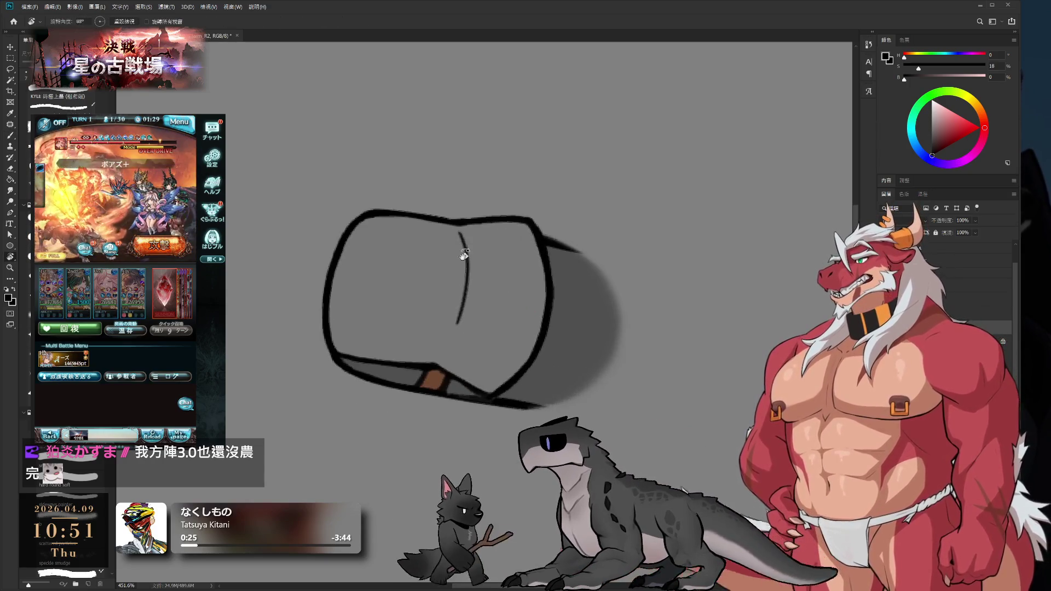
pyautogui.press('b')
pyautogui.keyDown('alt'); pyautogui.click(457, 236); pyautogui.keyUp('alt')
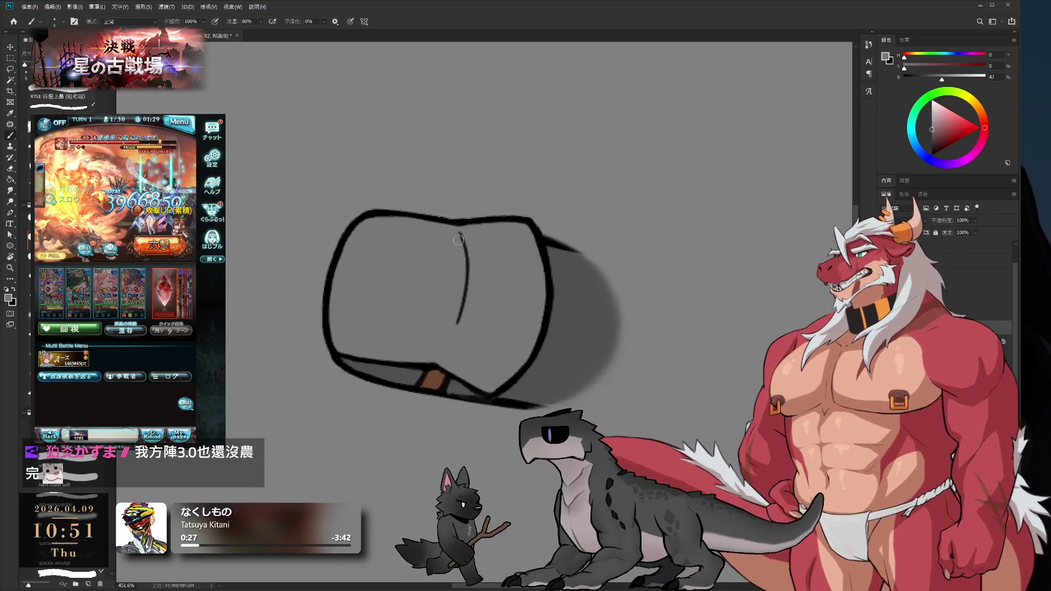
pyautogui.moveTo(454, 257); pyautogui.dragTo(446, 330)
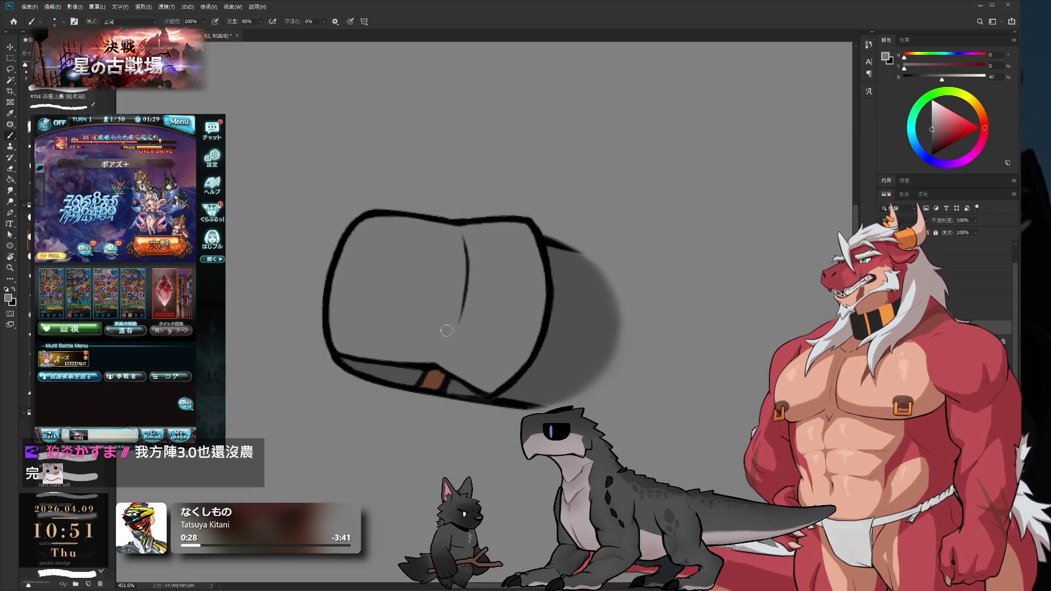
pyautogui.press('r')
pyautogui.moveTo(615, 242)
pyautogui.mouseDown()
pyautogui.moveTo(426, 113)
pyautogui.moveTo(425, 89)
pyautogui.moveTo(578, 327)
pyautogui.mouseUp()
pyautogui.moveTo(653, 289); pyautogui.dragTo(679, 261)
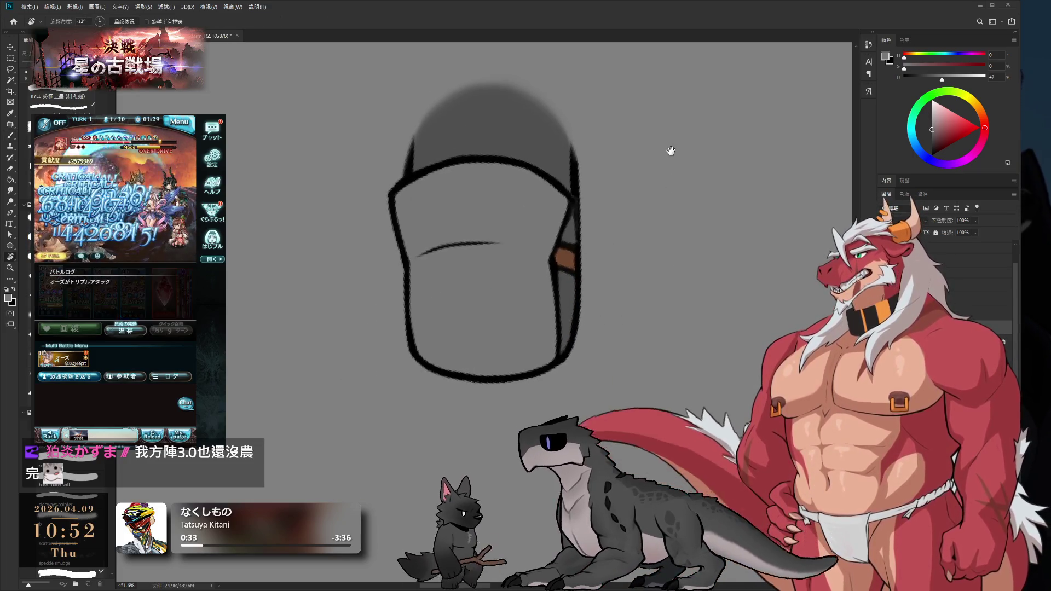
# Reveal the light grey fill on the upper pointed piece, sample it, and select the layer below
pyautogui.moveTo(563, 141); pyautogui.dragTo(552, 218)
pyautogui.scroll(-2, 552, 217)
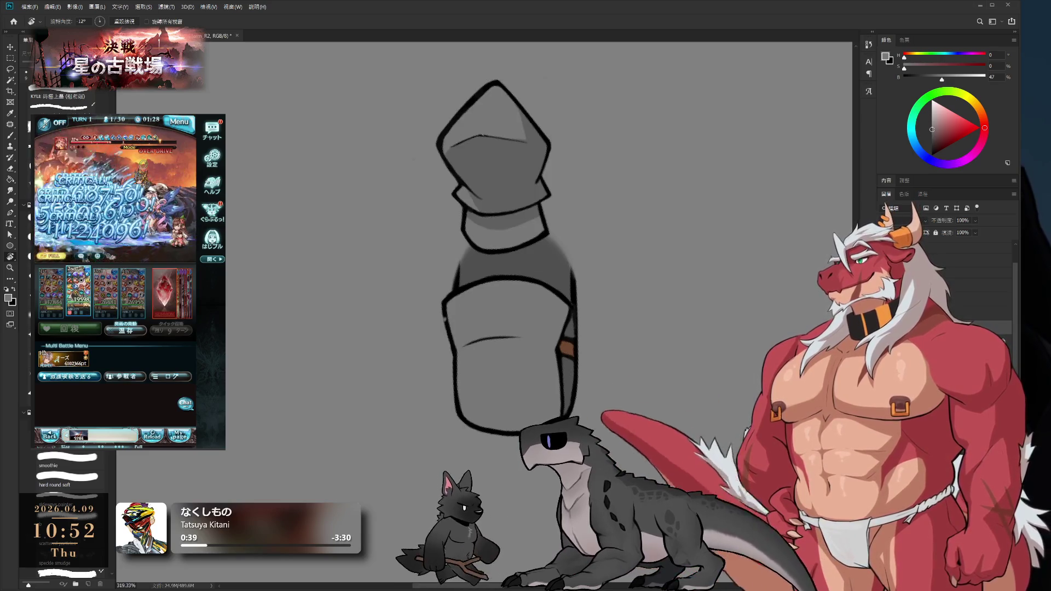
pyautogui.moveTo(598, 251); pyautogui.dragTo(563, 313)
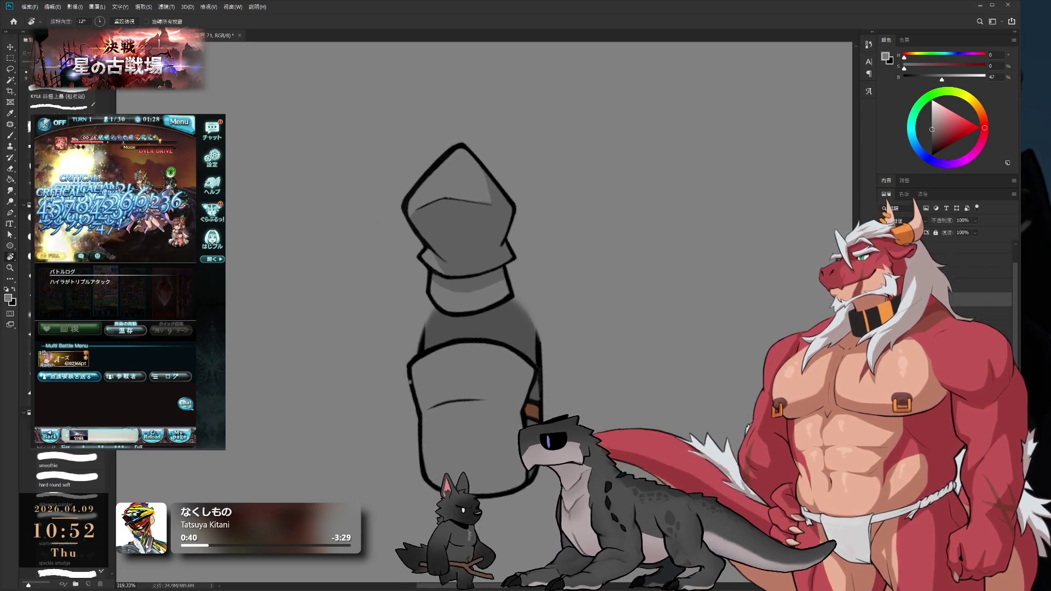
pyautogui.hotkey('ctrl', 'z')
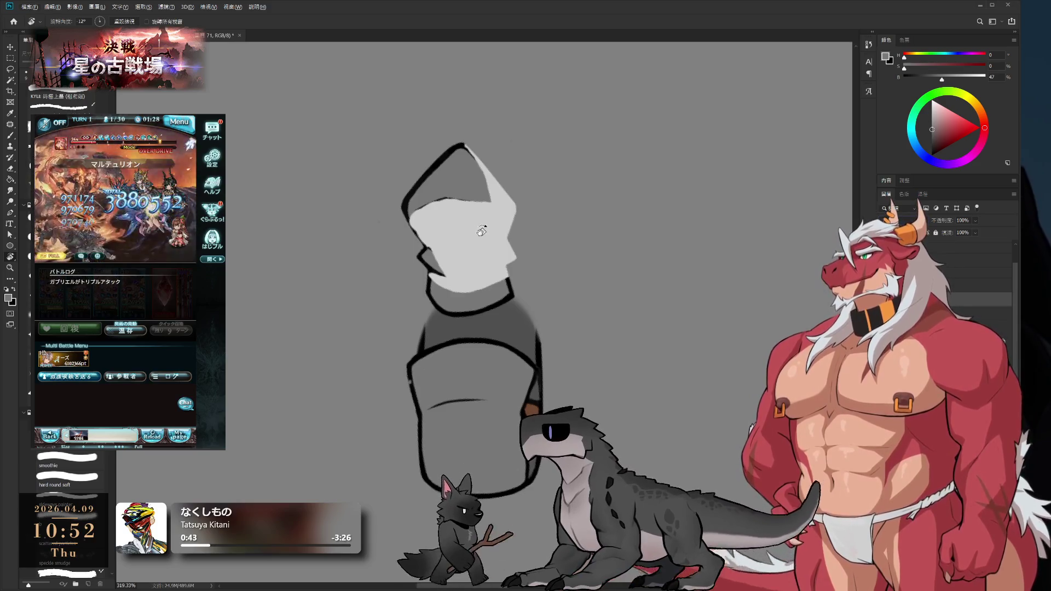
pyautogui.press('b')
pyautogui.keyDown('alt'); pyautogui.click(487, 233); pyautogui.keyUp('alt')
pyautogui.scroll(-2, 498, 235)
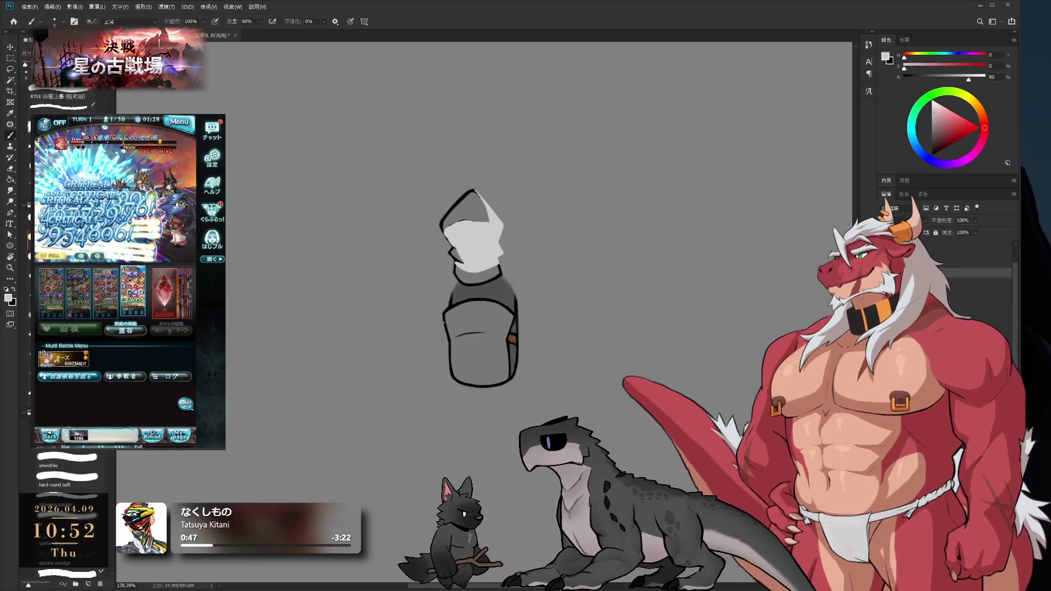
pyautogui.hotkey('alt', '[')
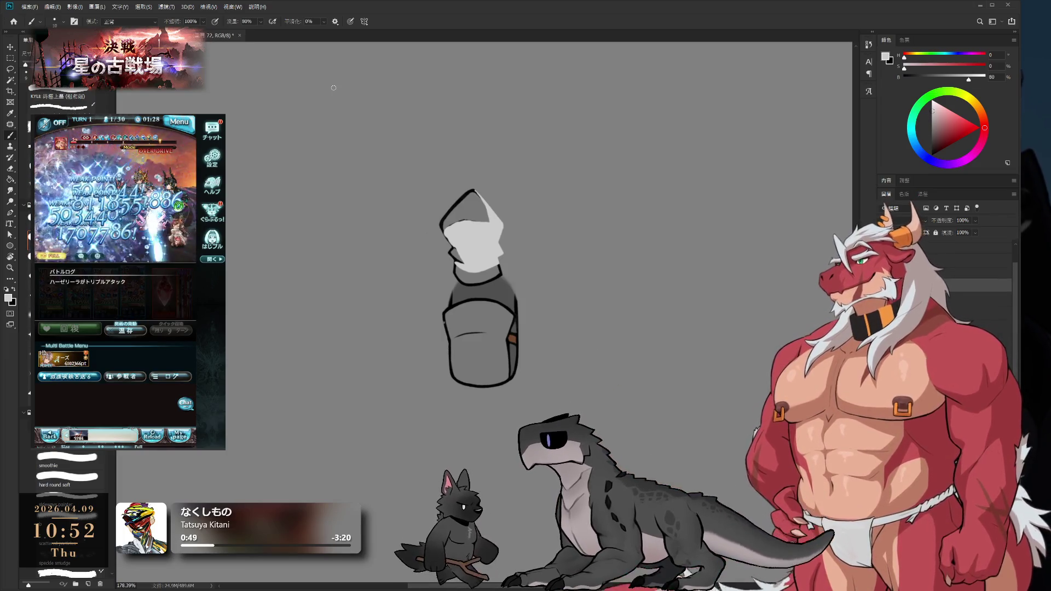
# Paint a light grey swatch patch on the canvas left of the drawing
pyautogui.moveTo(231, 232); pyautogui.dragTo(309, 243)
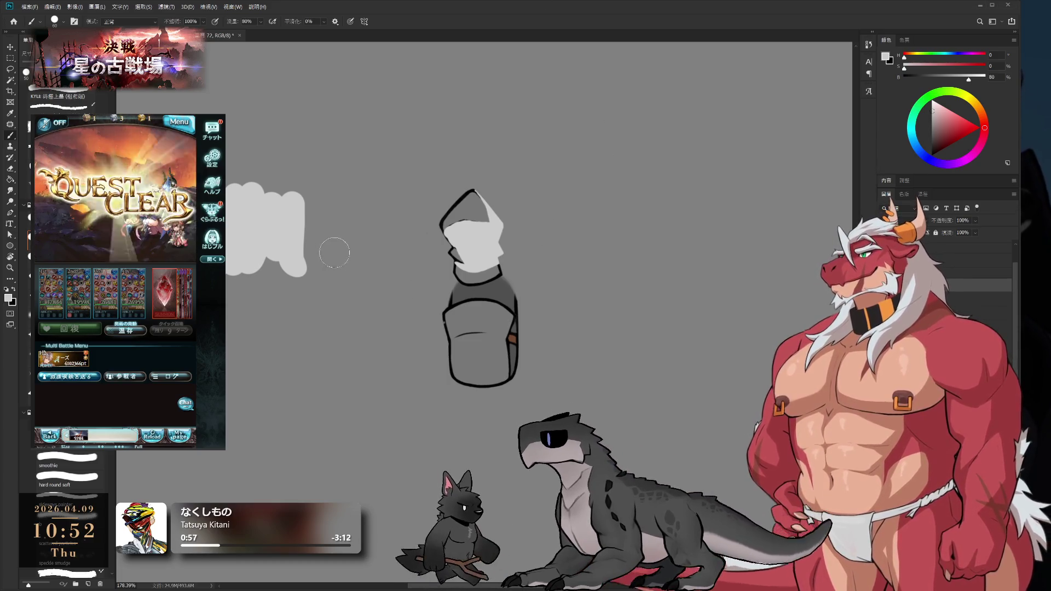
pyautogui.click(153, 231)
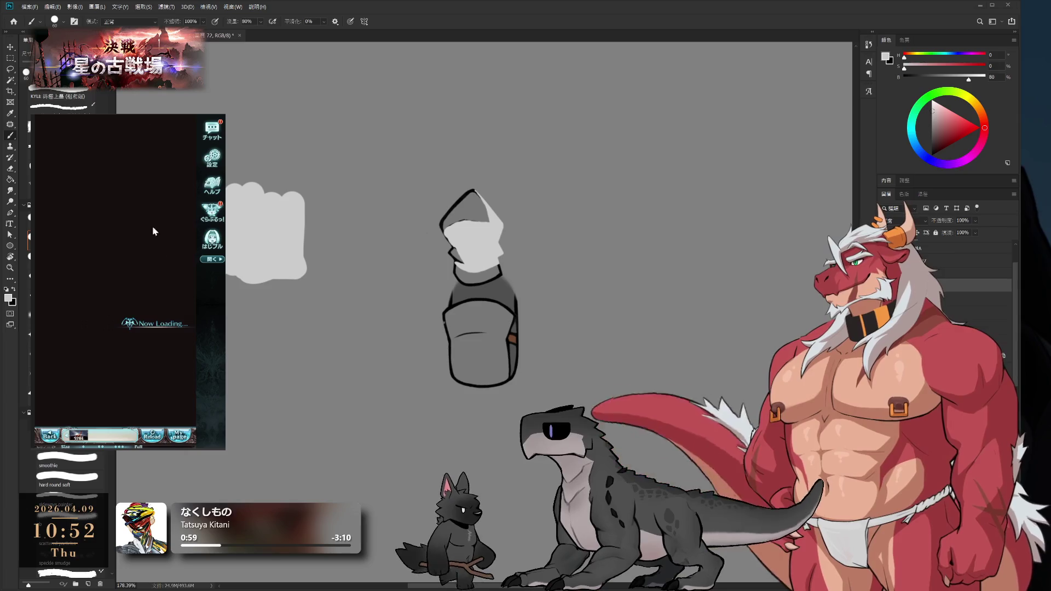
pyautogui.click(141, 322)
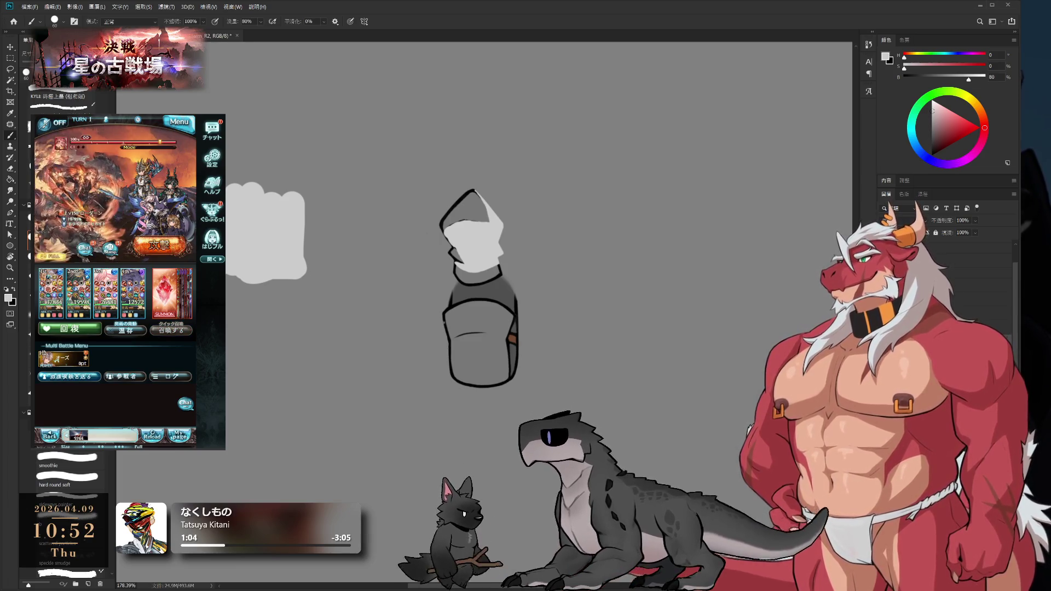
# Select the R1_AC layer, toggle the lower body layer's visibility, and undo a stray light stroke
pyautogui.click(964, 327)
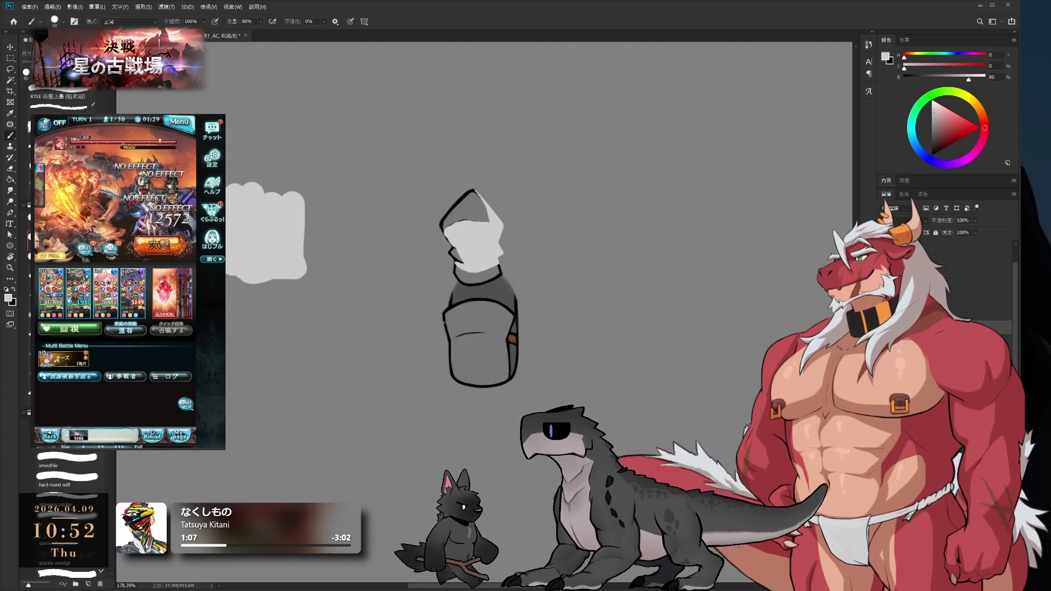
pyautogui.hotkey('alt', '[')
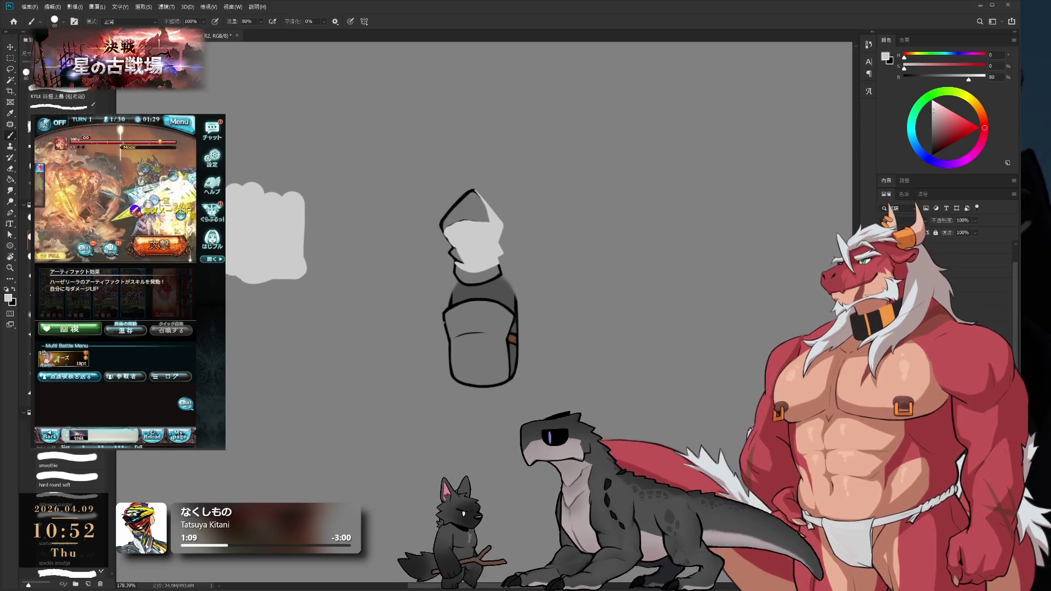
pyautogui.hotkey('ctrl', ',')
pyautogui.hotkey('ctrl', ',')
pyautogui.hotkey('alt', ']')
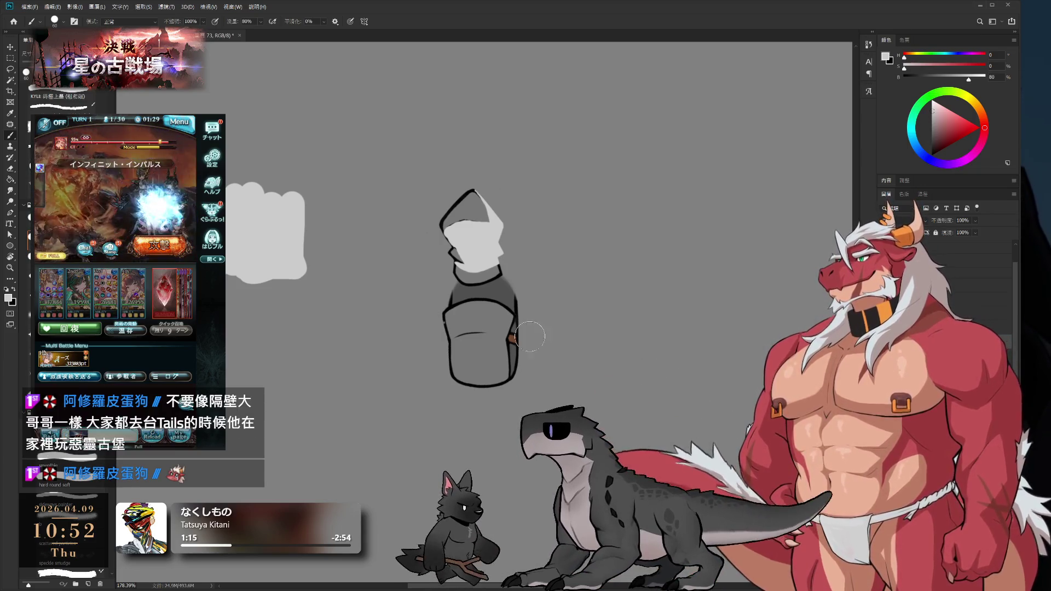
pyautogui.moveTo(440, 344)
pyautogui.mouseDown()
pyautogui.moveTo(493, 329)
pyautogui.moveTo(517, 350)
pyautogui.mouseUp()
pyautogui.hotkey('ctrl', 'z')
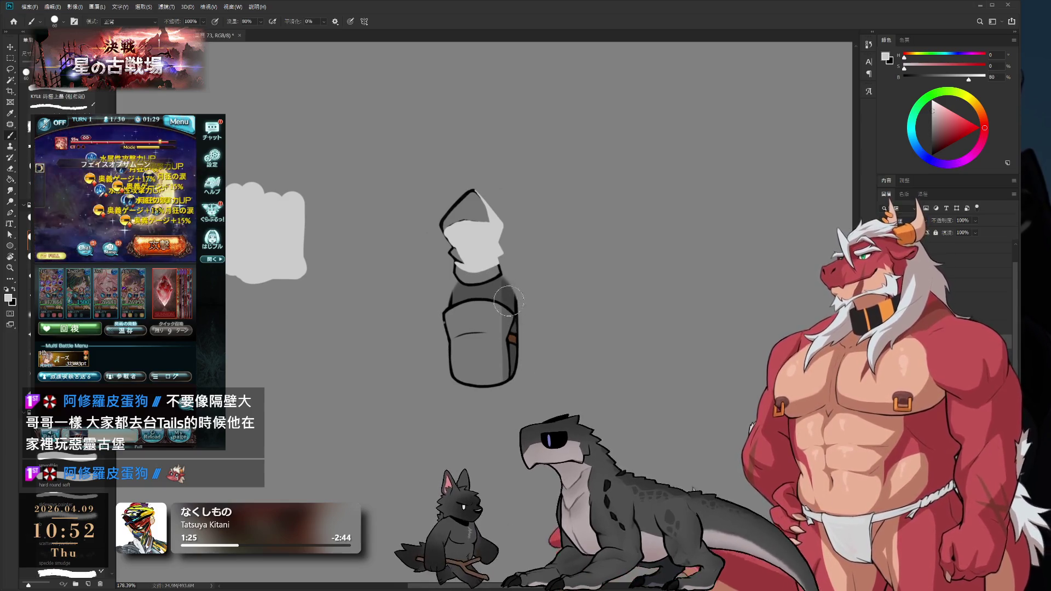
pyautogui.scroll(3, 505, 299)
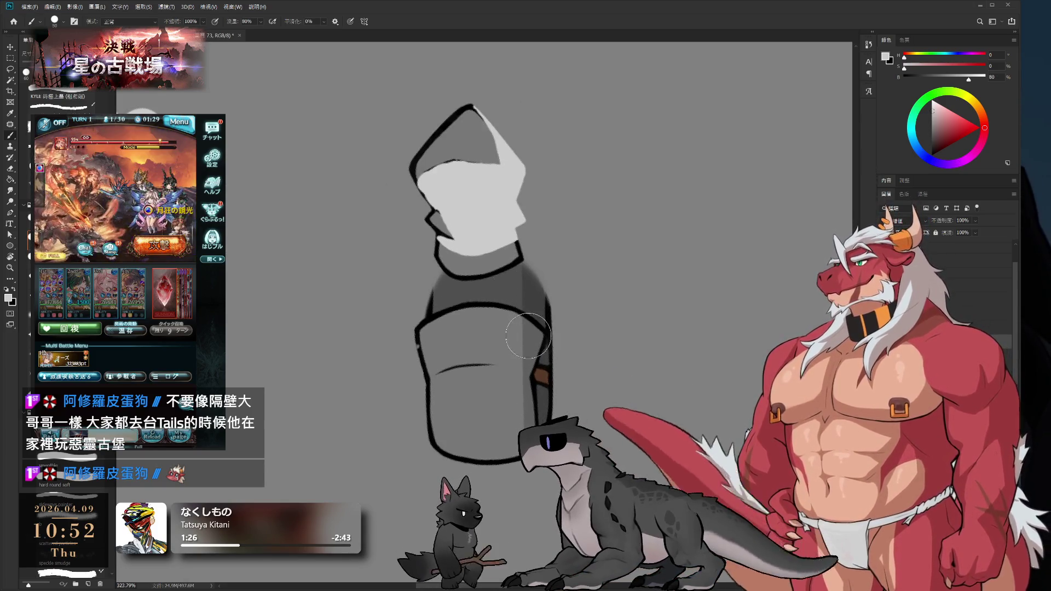
# Brush light grey over the body's dark right side, refining it with a smaller eraser
pyautogui.moveTo(532, 330)
pyautogui.mouseDown()
pyautogui.moveTo(517, 328)
pyautogui.moveTo(523, 367)
pyautogui.mouseUp()
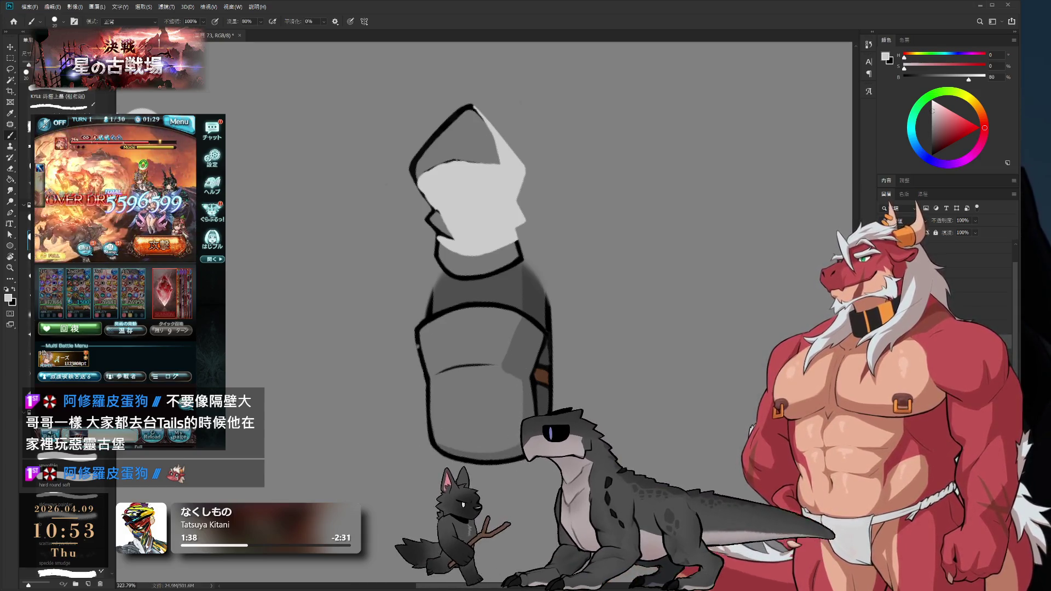
pyautogui.press('e')
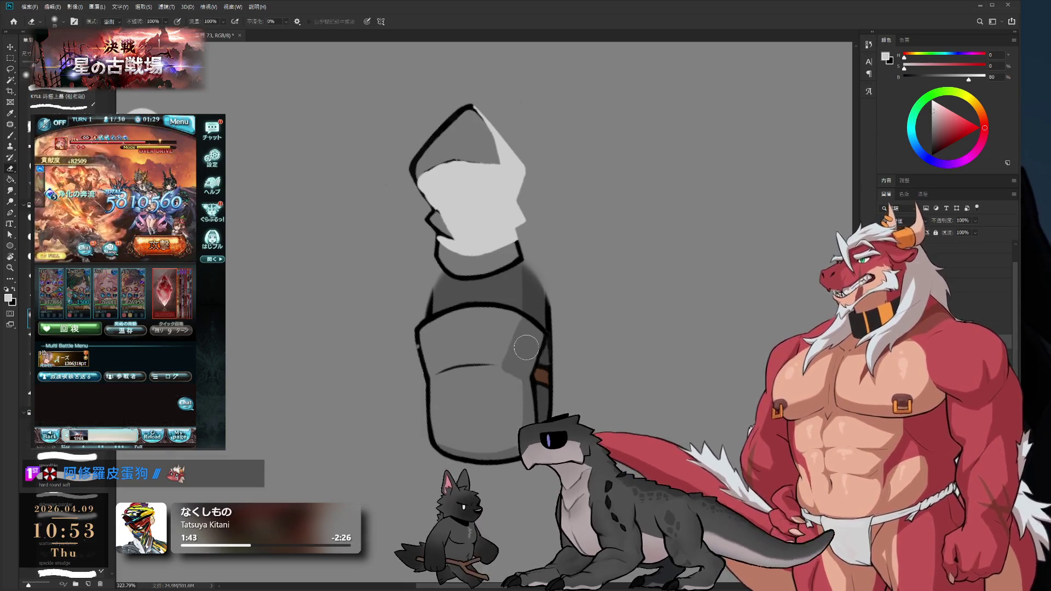
pyautogui.press('[')
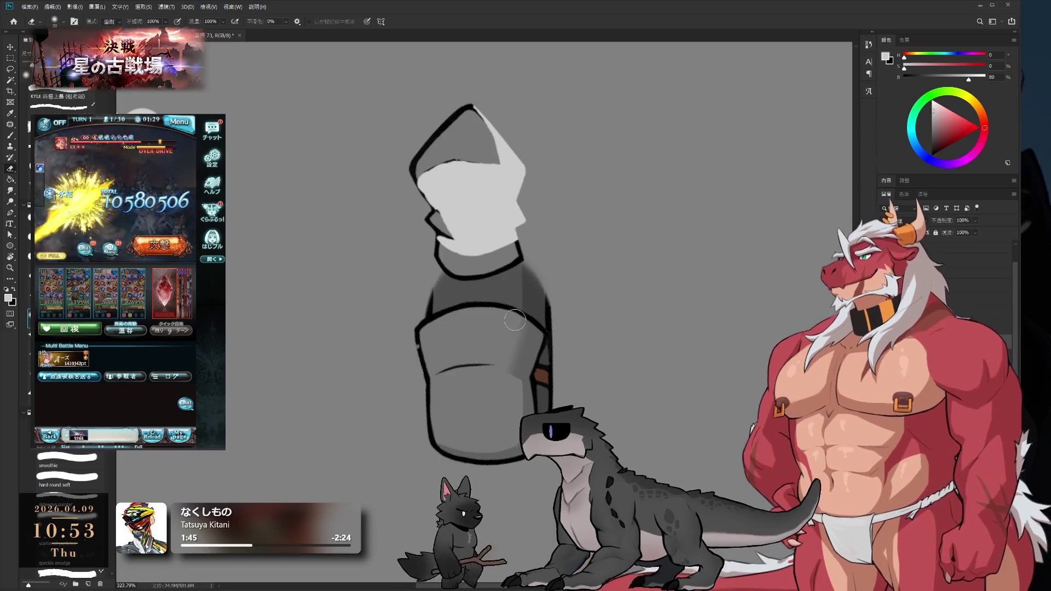
pyautogui.press('b')
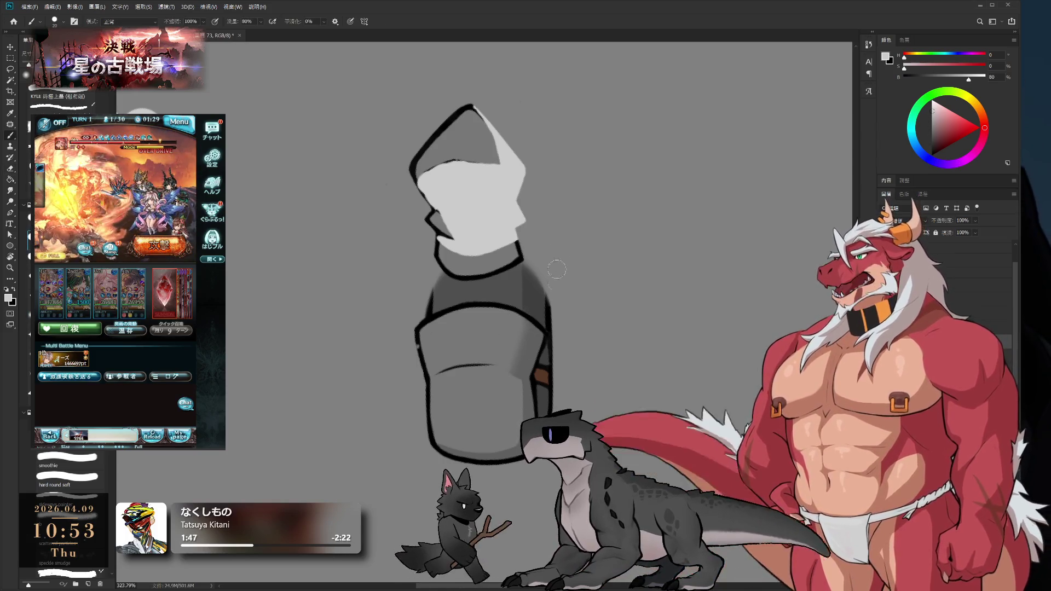
pyautogui.press('e')
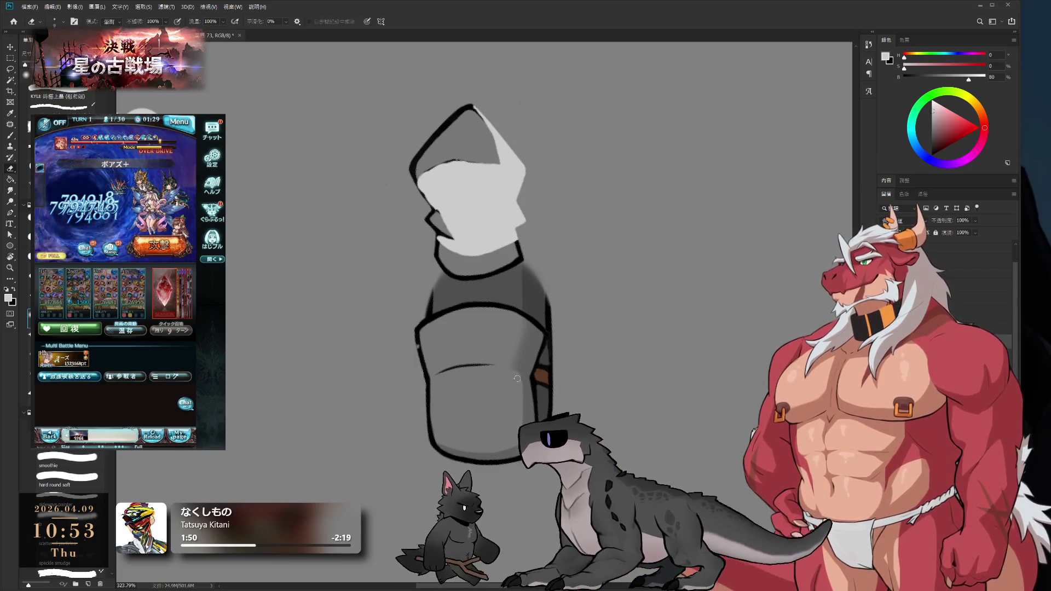
pyautogui.press('b')
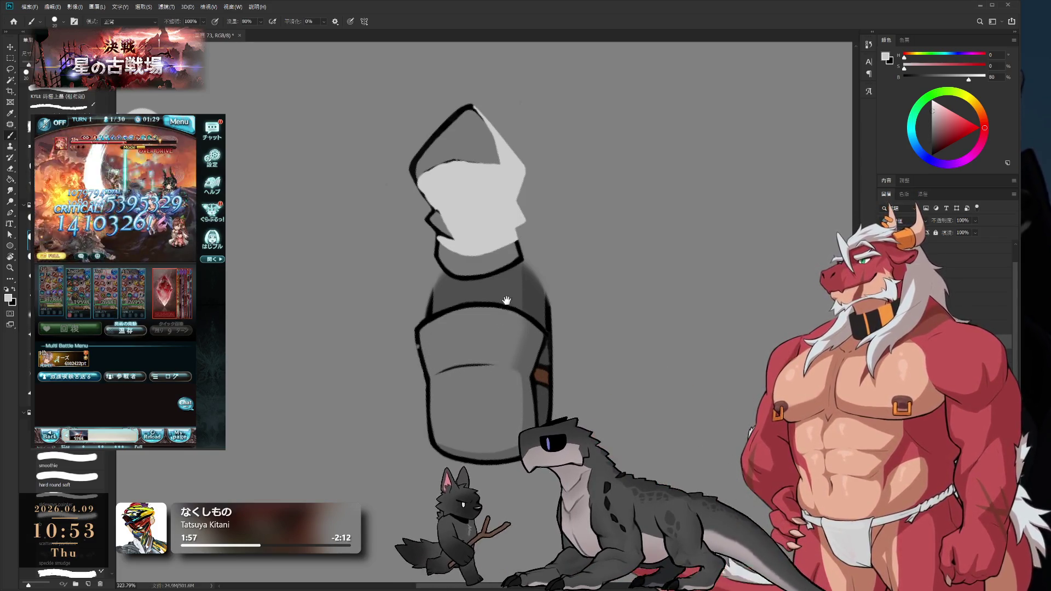
pyautogui.scroll(3, 487, 364)
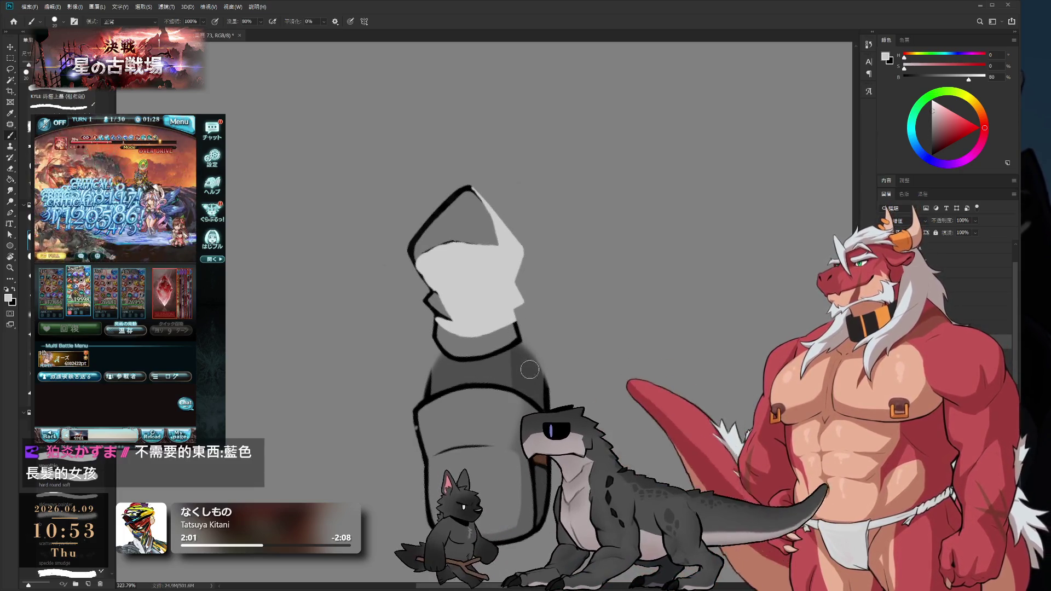
pyautogui.scroll(-2, 544, 421)
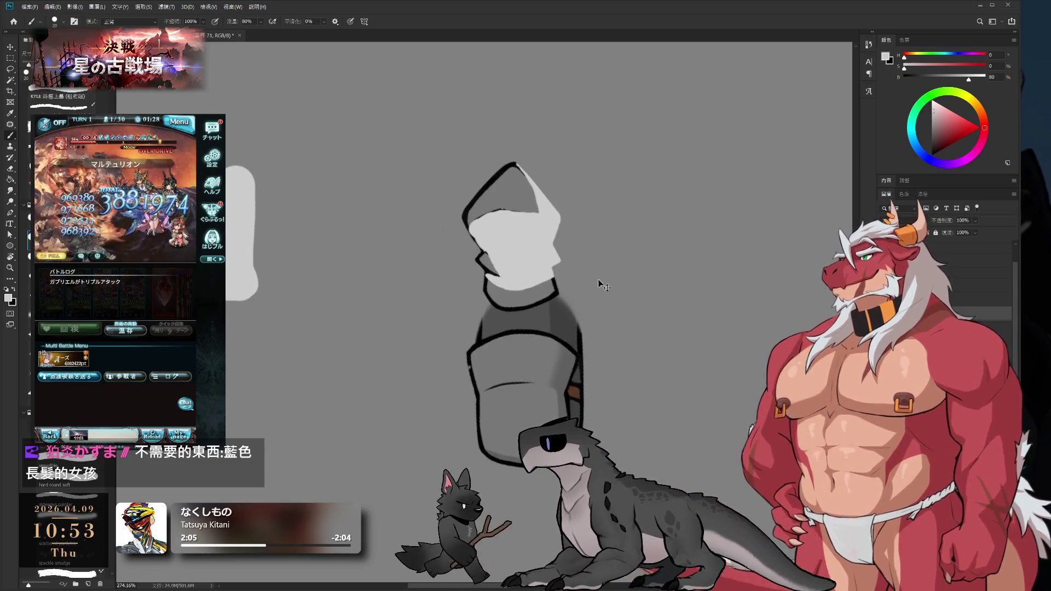
# Undo the light-grey top strokes and straighten the view back onto the sketch
pyautogui.hotkey('ctrl', 'z')
pyautogui.hotkey('ctrl', 'z')
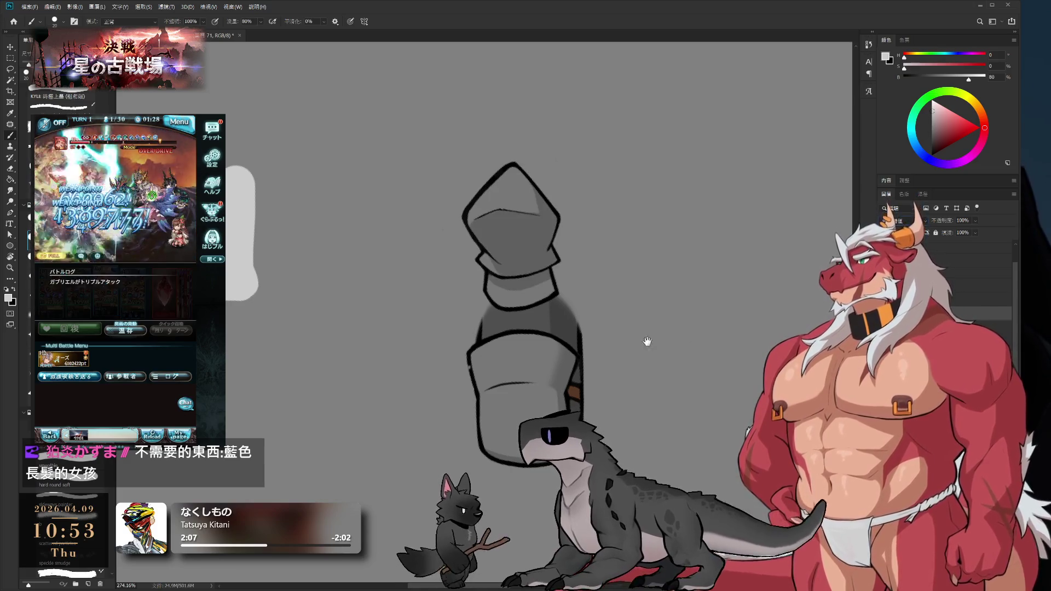
pyautogui.scroll(2, 604, 369)
pyautogui.scroll(-3, 604, 369)
pyautogui.press('r')
pyautogui.moveTo(604, 369)
pyautogui.mouseDown()
pyautogui.moveTo(629, 328)
pyautogui.moveTo(681, 310)
pyautogui.moveTo(718, 340)
pyautogui.mouseUp()
pyautogui.press('b')
pyautogui.moveTo(650, 371); pyautogui.dragTo(622, 324)
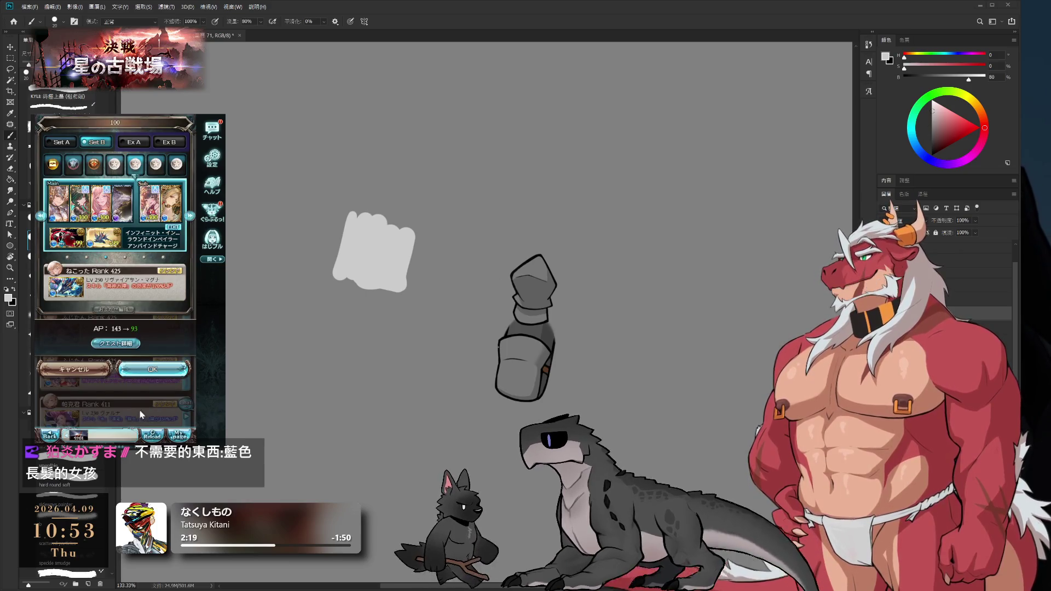
pyautogui.click(153, 369)
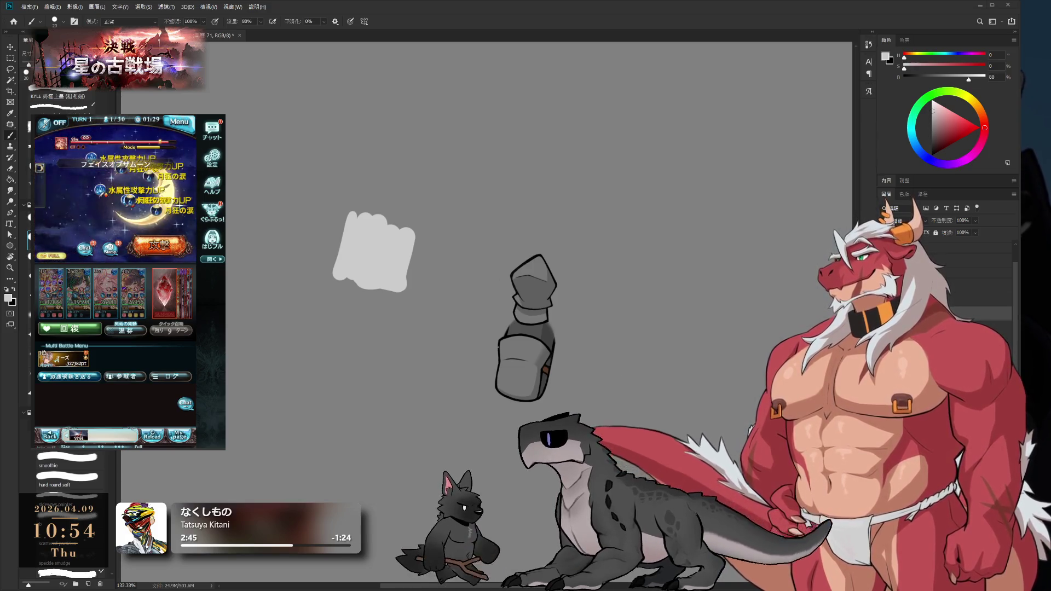
pyautogui.scroll(1, 567, 304)
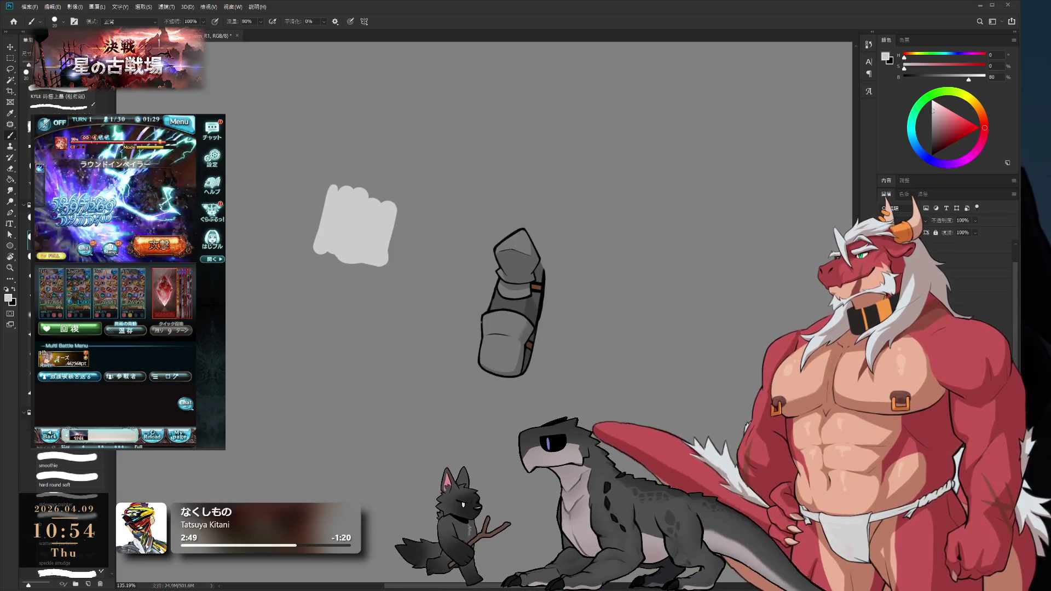
# Sample the dark grey, enlarge the brush to 30, and paint over the upper-left outline
pyautogui.scroll(3, 566, 242)
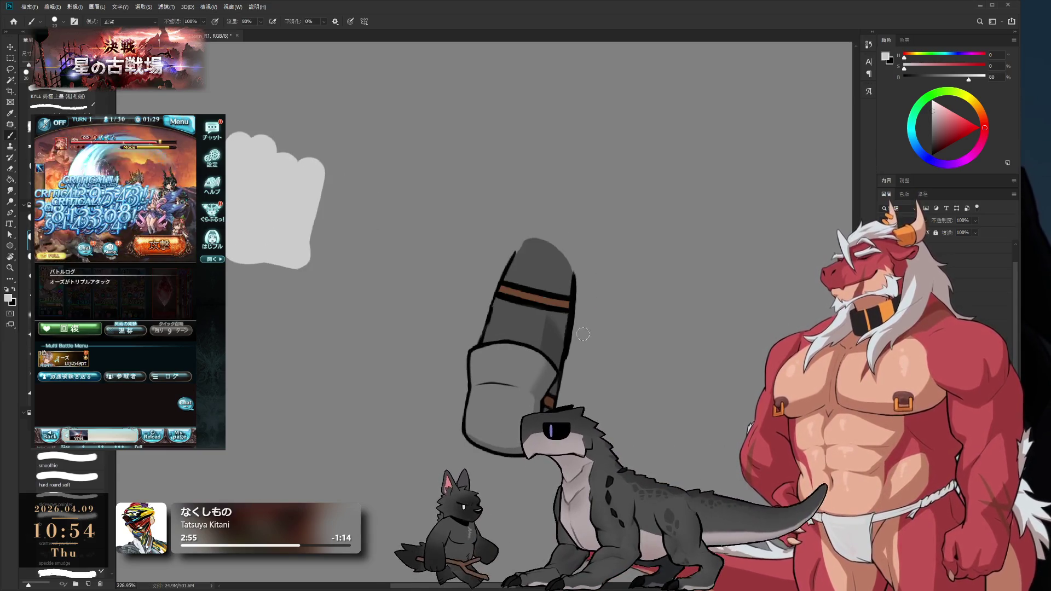
pyautogui.press('r')
pyautogui.moveTo(535, 343)
pyautogui.mouseDown()
pyautogui.moveTo(569, 328)
pyautogui.moveTo(583, 307)
pyautogui.mouseUp()
pyautogui.press('b')
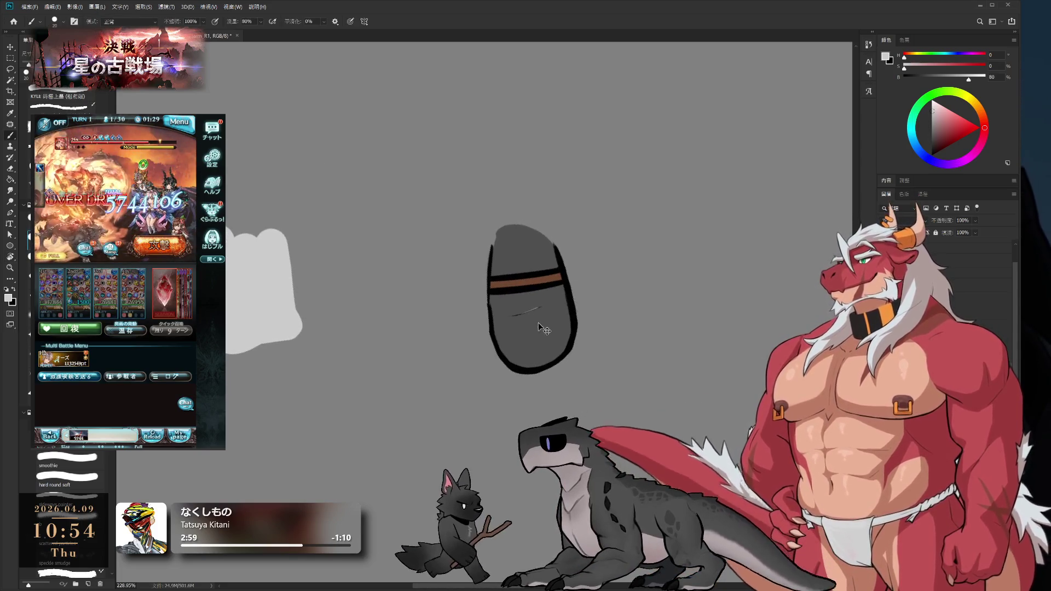
pyautogui.keyDown('alt'); pyautogui.click(539, 326); pyautogui.keyUp('alt')
pyautogui.press(']')
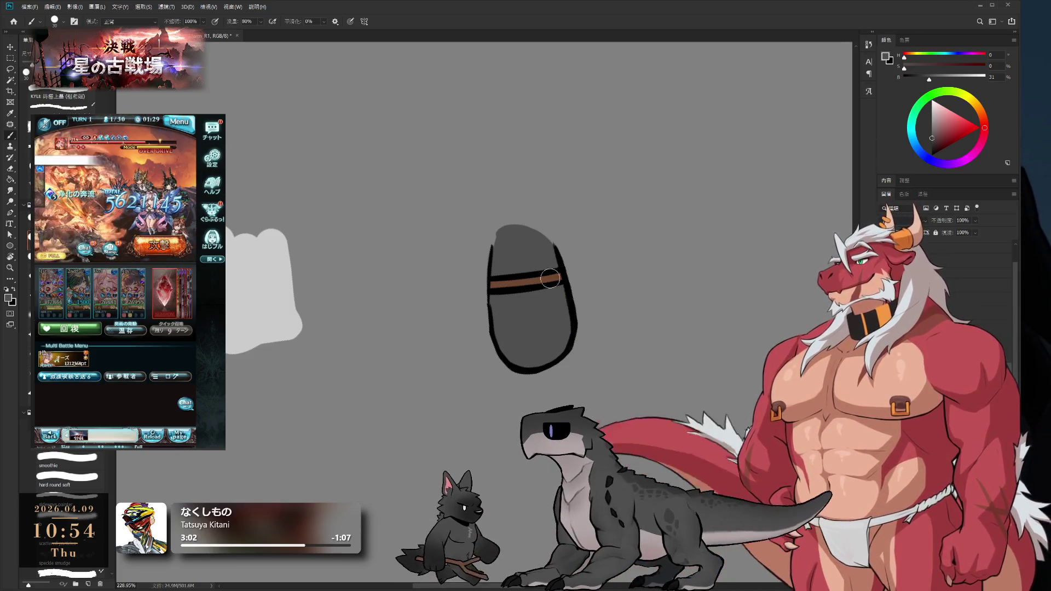
pyautogui.scroll(2, 487, 207)
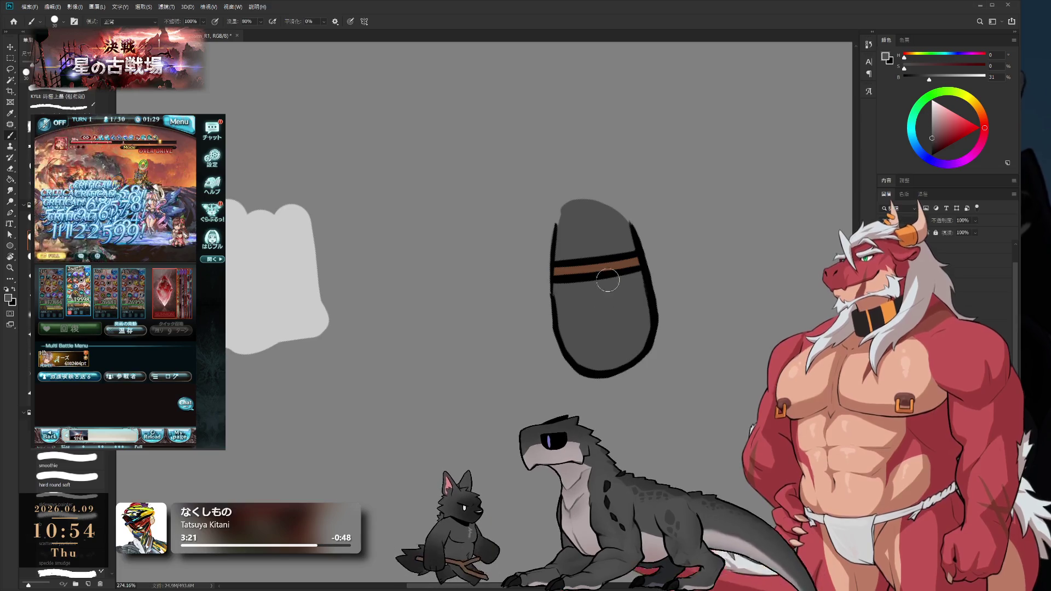
pyautogui.press('e')
pyautogui.scroll(3, 550, 226)
pyautogui.press('b')
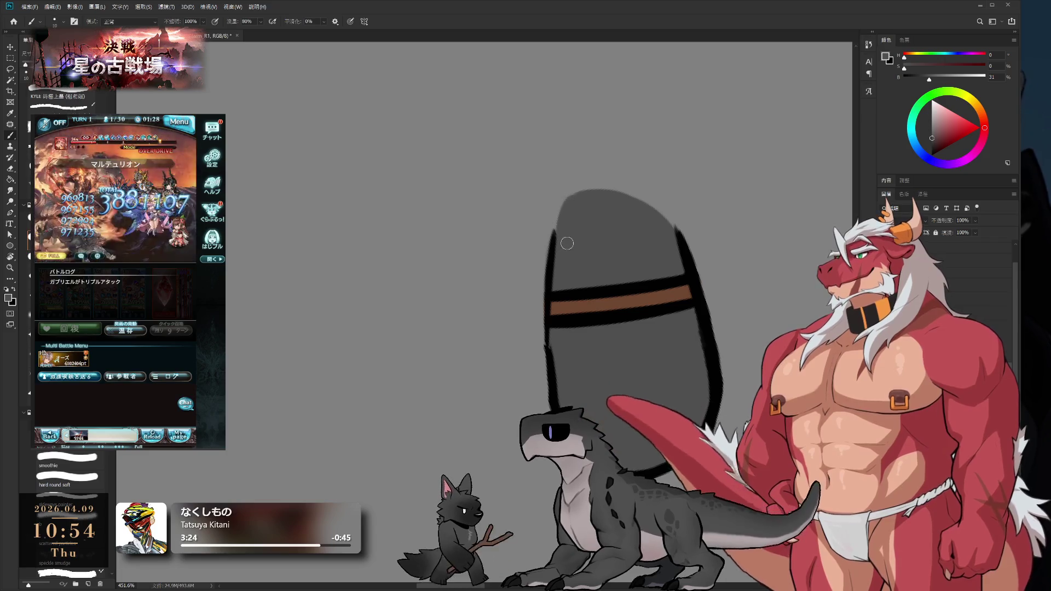
pyautogui.moveTo(564, 208); pyautogui.dragTo(552, 266)
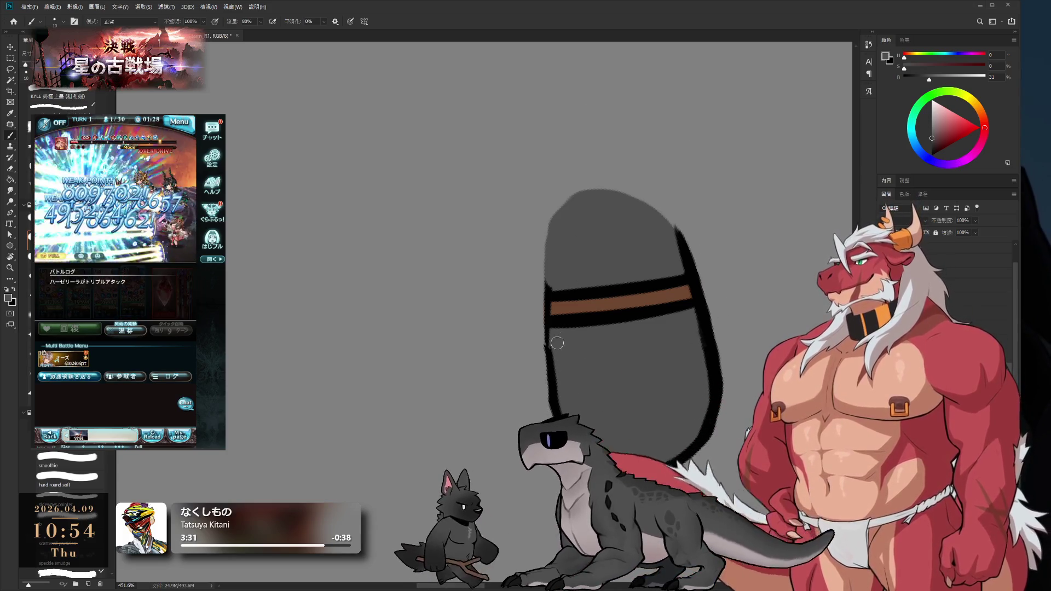
# Sample black and draw a thick outline down the dome's left edge
pyautogui.press('e')
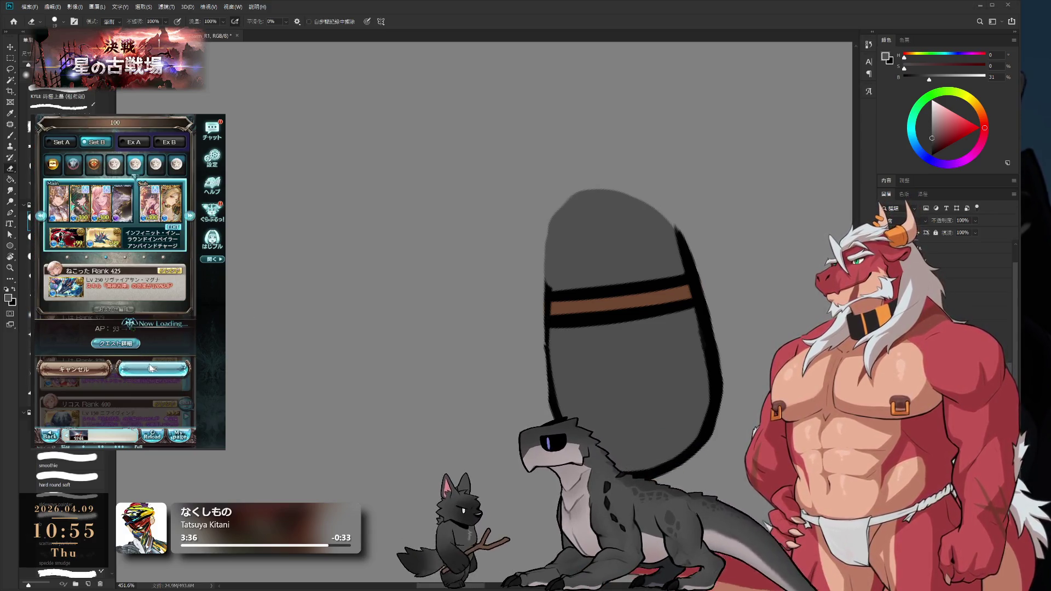
pyautogui.click(153, 364)
pyautogui.press('r')
pyautogui.moveTo(653, 325)
pyautogui.mouseDown()
pyautogui.moveTo(646, 306)
pyautogui.moveTo(652, 325)
pyautogui.mouseUp()
pyautogui.press('Escape')
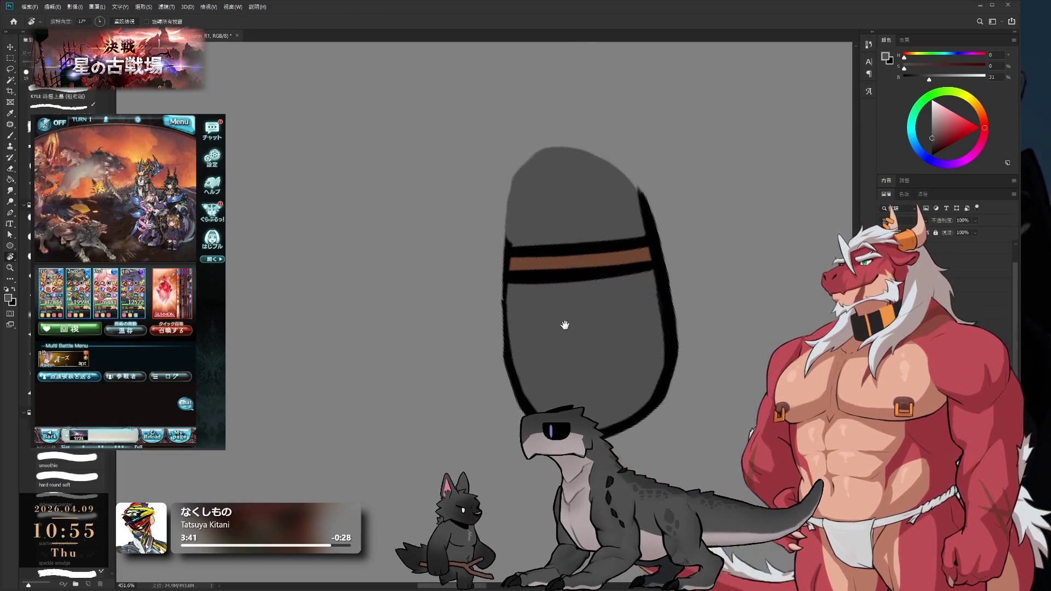
pyautogui.press('e')
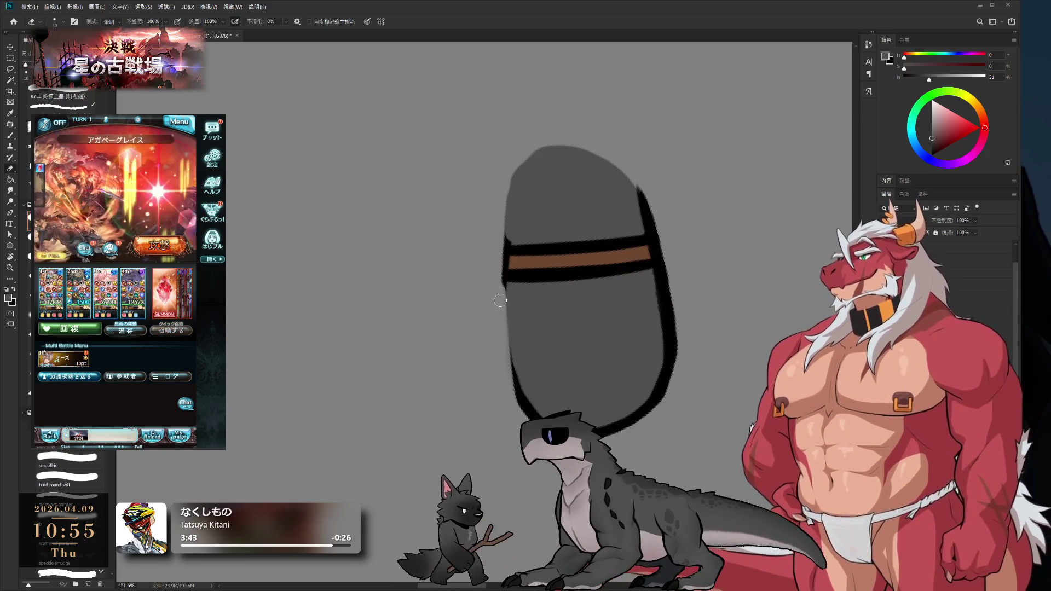
pyautogui.press('b')
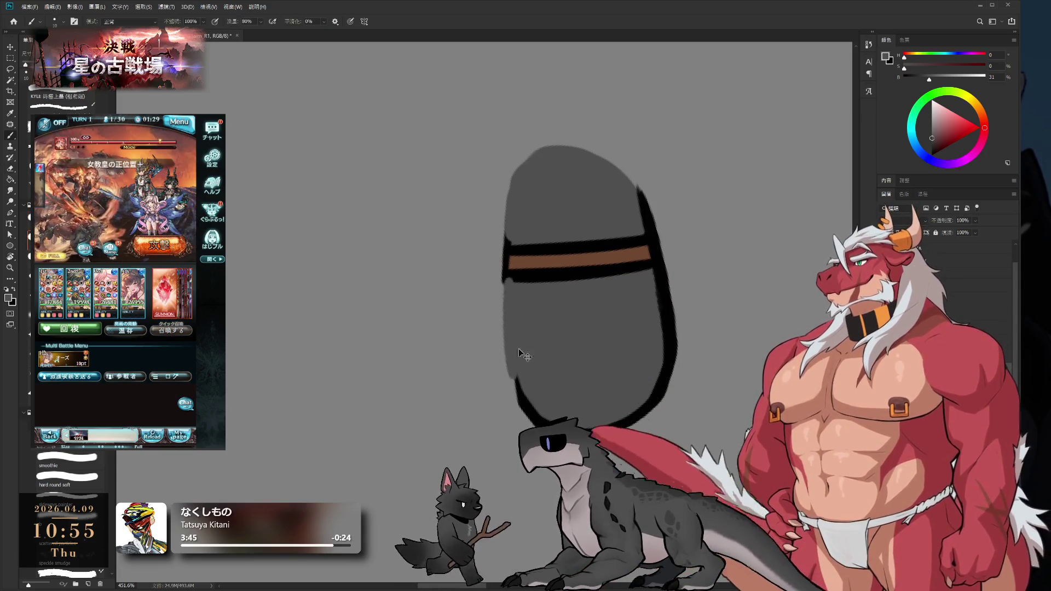
pyautogui.keyDown('alt'); pyautogui.click(516, 277); pyautogui.keyUp('alt')
pyautogui.moveTo(508, 280)
pyautogui.mouseDown()
pyautogui.moveTo(506, 334)
pyautogui.moveTo(525, 404)
pyautogui.mouseUp()
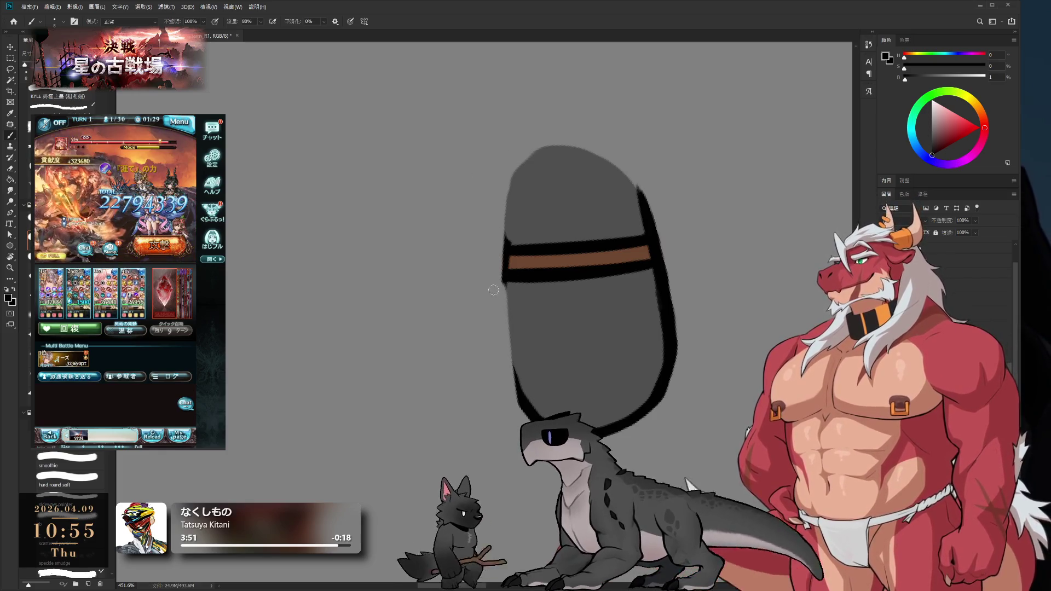
pyautogui.moveTo(513, 359); pyautogui.dragTo(510, 331)
# Set the eraser to 15, thin the lower-right outline, and thicken the right outline downward
pyautogui.press('r')
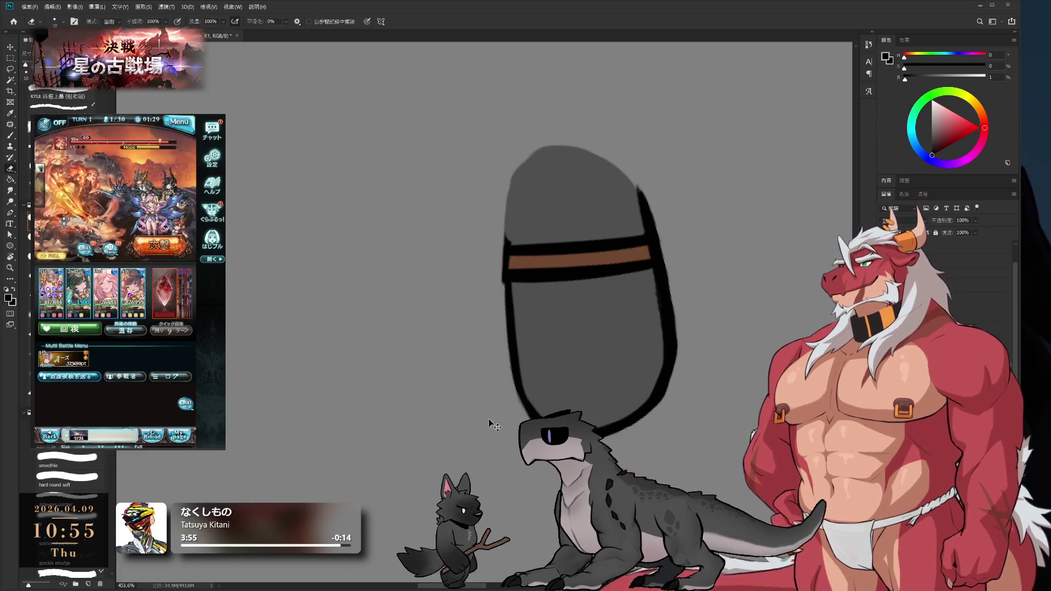
pyautogui.press(']')
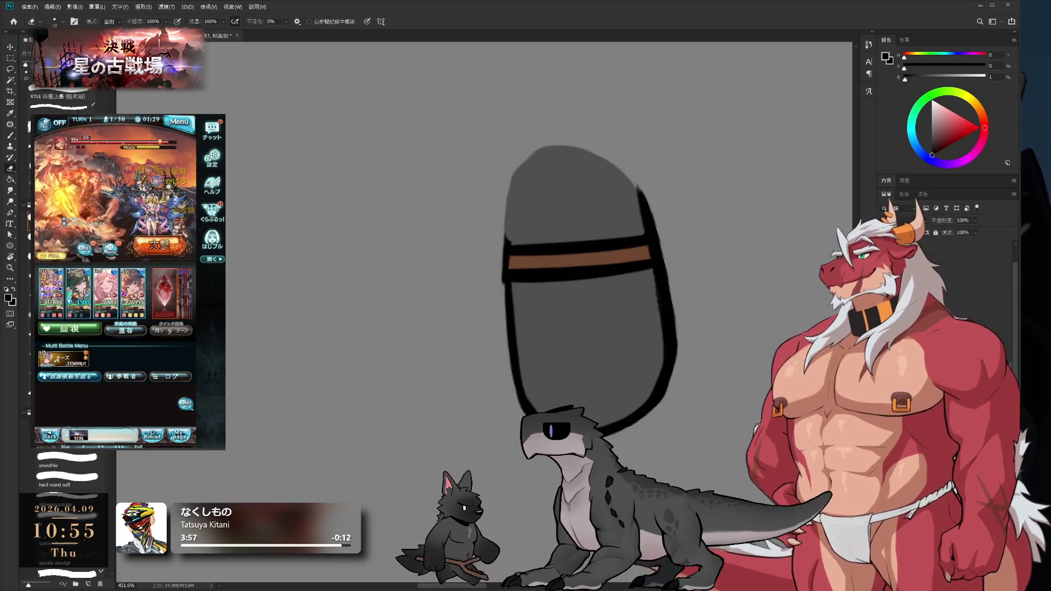
pyautogui.press('[')
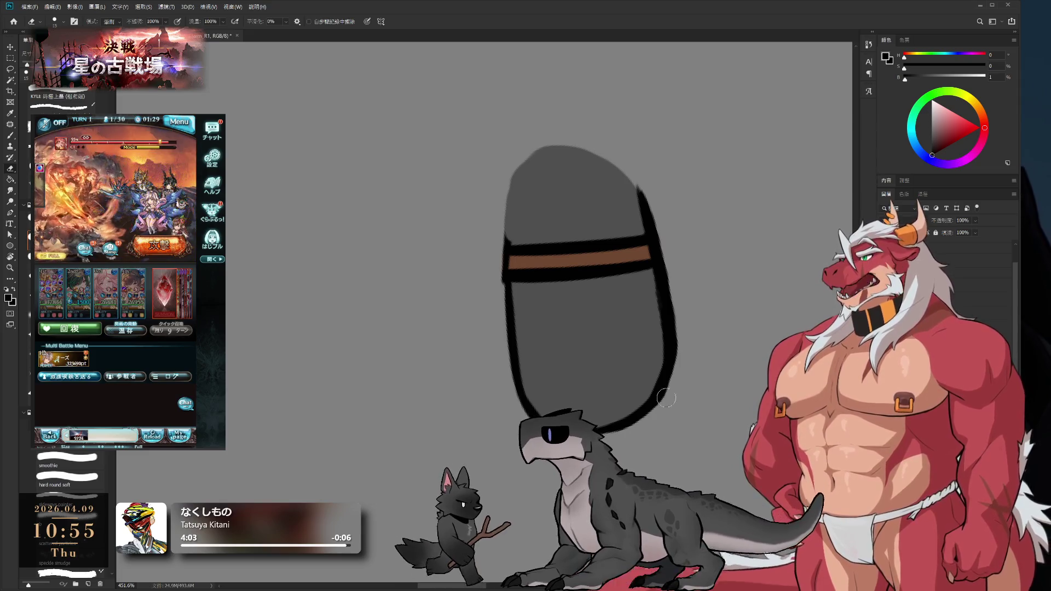
pyautogui.moveTo(593, 432); pyautogui.dragTo(664, 406)
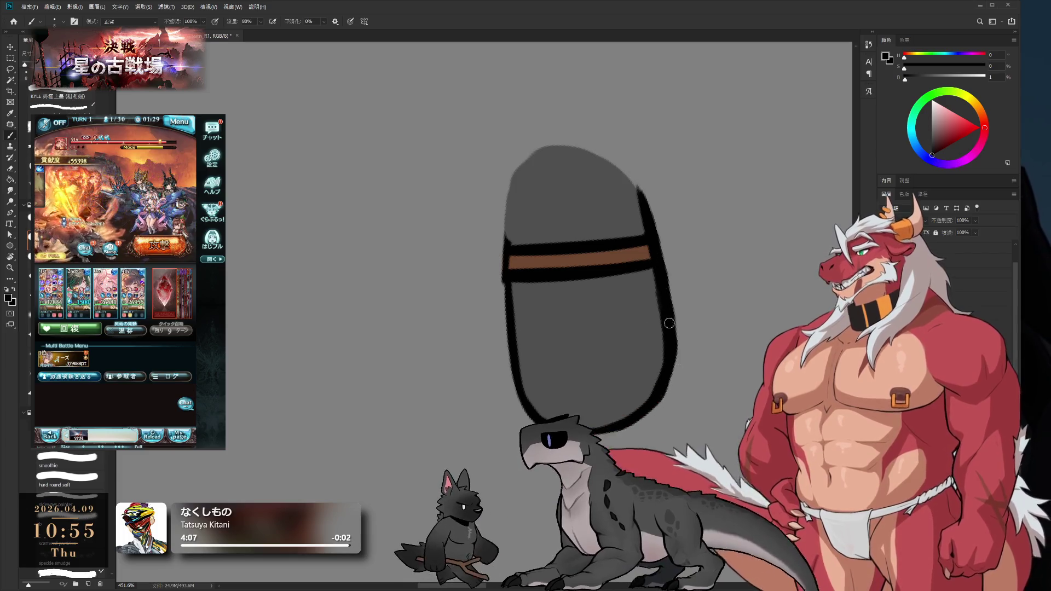
pyautogui.moveTo(664, 323); pyautogui.dragTo(680, 386)
pyautogui.moveTo(676, 324)
pyautogui.mouseDown()
pyautogui.moveTo(679, 361)
pyautogui.moveTo(652, 393)
pyautogui.mouseUp()
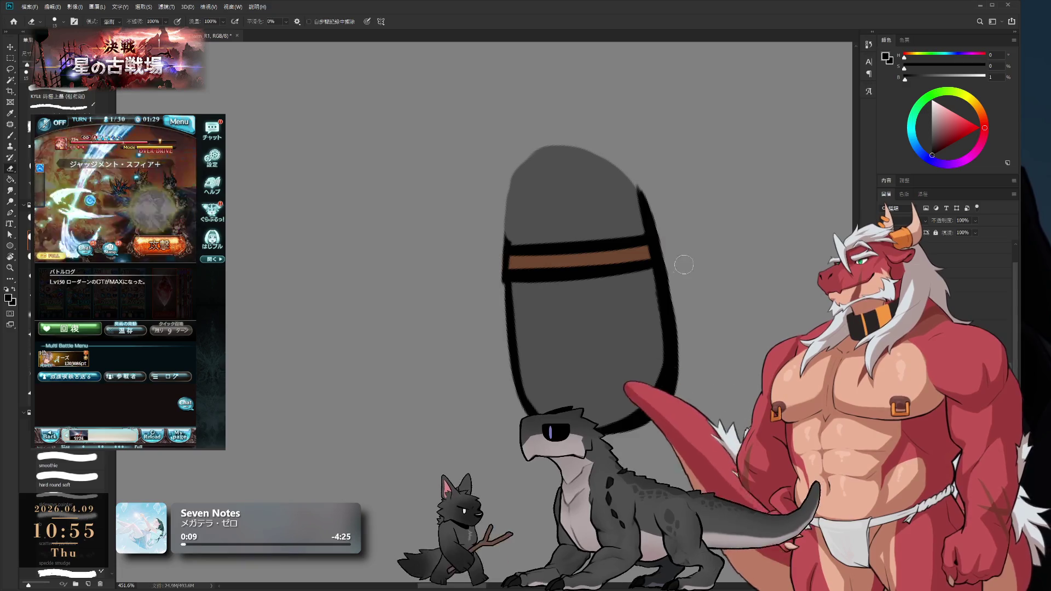
# Sample the band's brown and rotate the view until the pill stands upright
pyautogui.press('b')
pyautogui.keyDown('alt'); pyautogui.click(558, 355); pyautogui.keyUp('alt')
pyautogui.press('r')
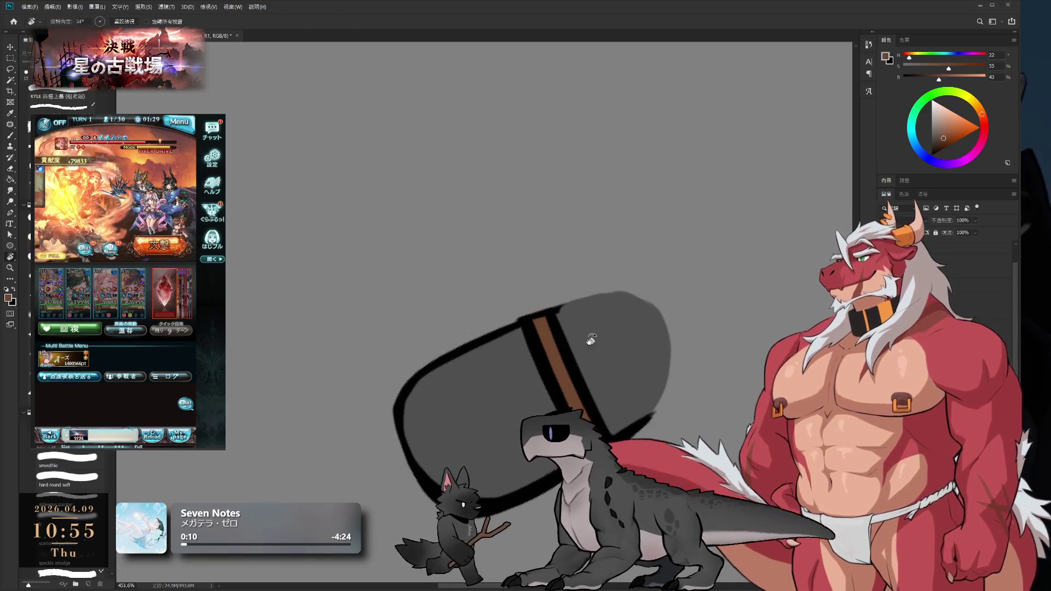
pyautogui.moveTo(558, 355); pyautogui.dragTo(531, 347)
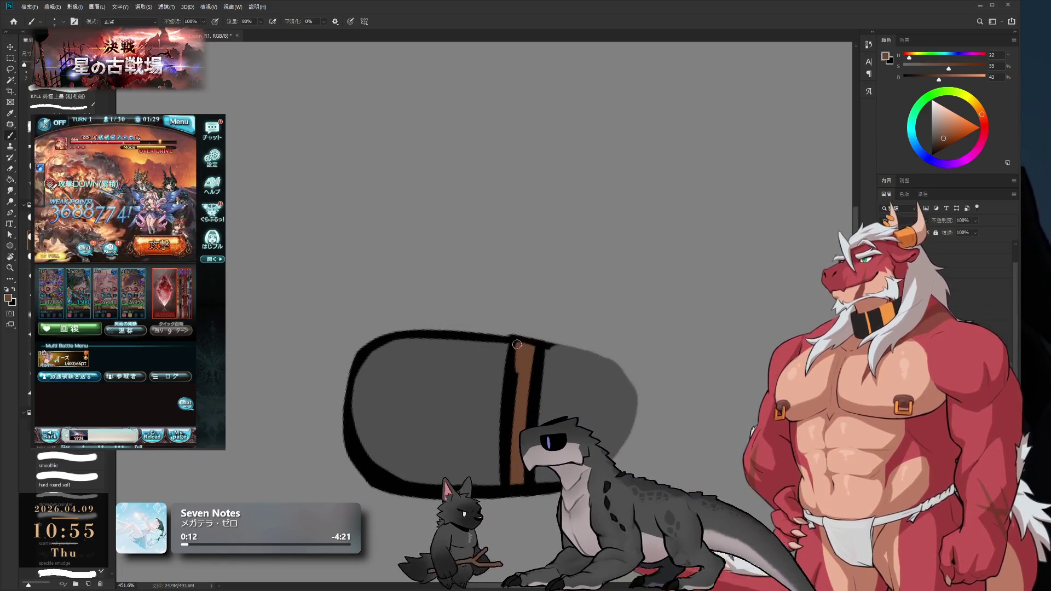
pyautogui.press('r')
pyautogui.moveTo(544, 356)
pyautogui.mouseDown()
pyautogui.moveTo(547, 329)
pyautogui.moveTo(563, 347)
pyautogui.moveTo(588, 296)
pyautogui.moveTo(564, 295)
pyautogui.mouseUp()
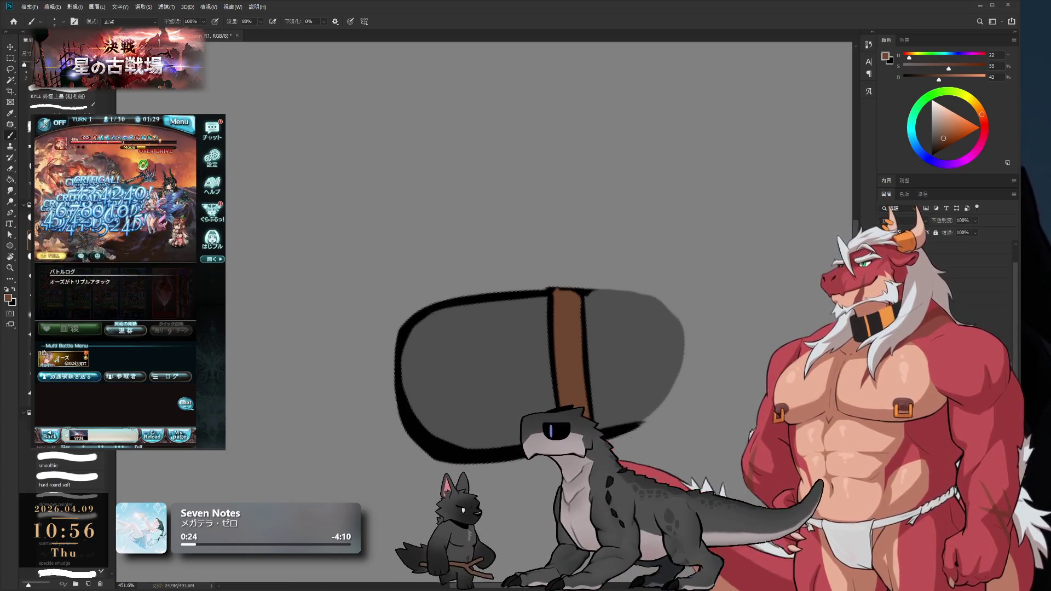
pyautogui.press('r')
pyautogui.moveTo(596, 418); pyautogui.dragTo(621, 320)
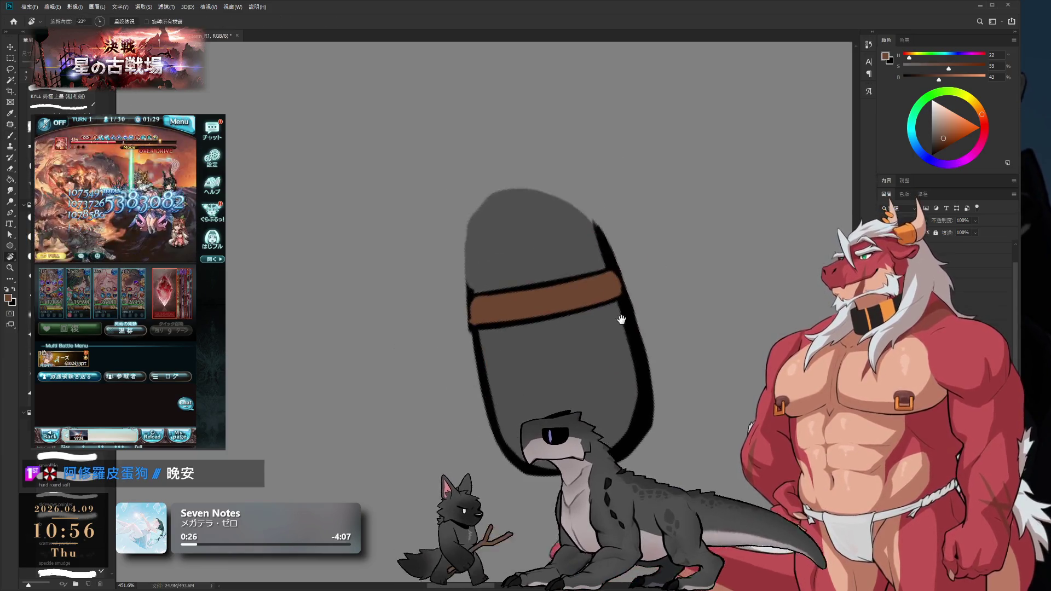
pyautogui.moveTo(626, 272)
pyautogui.mouseDown()
pyautogui.moveTo(668, 290)
pyautogui.moveTo(623, 289)
pyautogui.moveTo(622, 317)
pyautogui.moveTo(616, 293)
pyautogui.moveTo(623, 309)
pyautogui.mouseUp()
# Reset the colours to black and white, then resample the band's brown and the outline's black
pyautogui.press('b')
pyautogui.press('d')
pyautogui.keyDown('alt'); pyautogui.click(617, 295); pyautogui.keyUp('alt')
pyautogui.keyDown('alt'); pyautogui.click(623, 293); pyautogui.keyUp('alt')
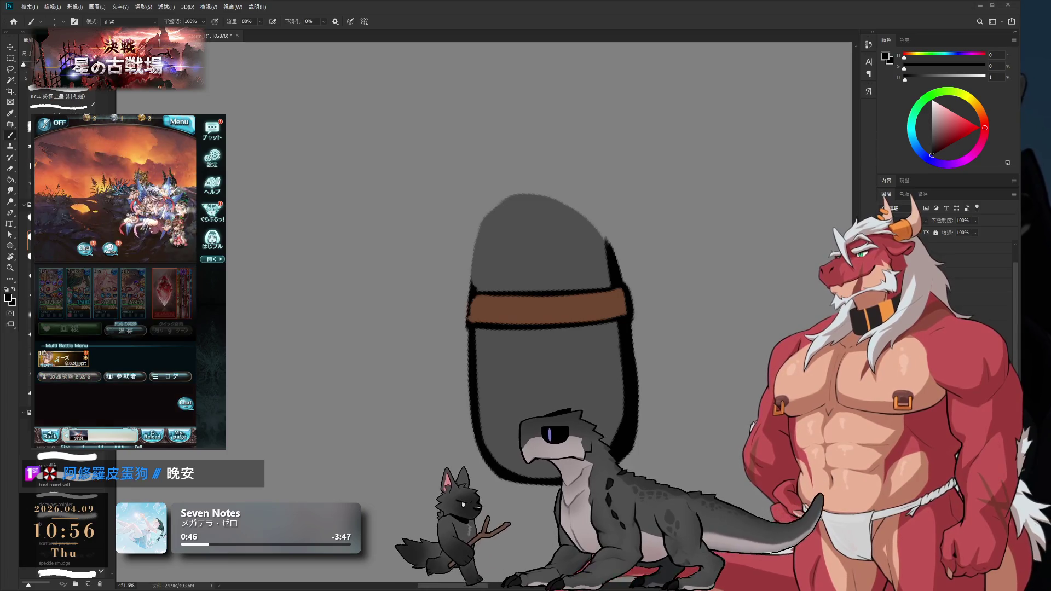
# Paint the brown band and its black outline across the shape, refining with a smaller brush
pyautogui.moveTo(621, 185); pyautogui.dragTo(659, 142)
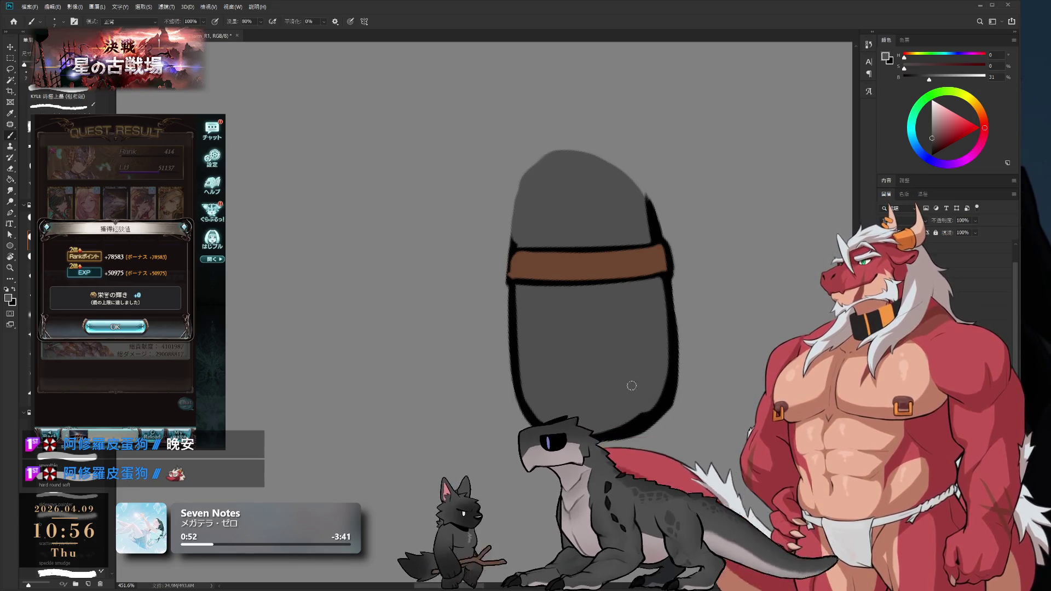
pyautogui.moveTo(622, 392)
pyautogui.mouseDown()
pyautogui.moveTo(446, 403)
pyautogui.moveTo(470, 347)
pyautogui.mouseUp()
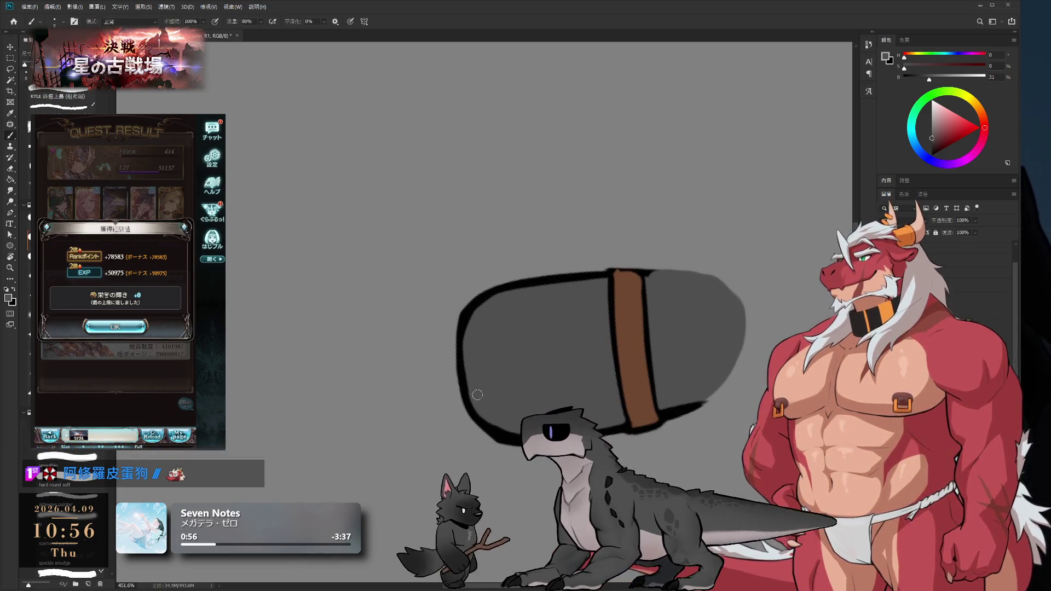
pyautogui.click(144, 326)
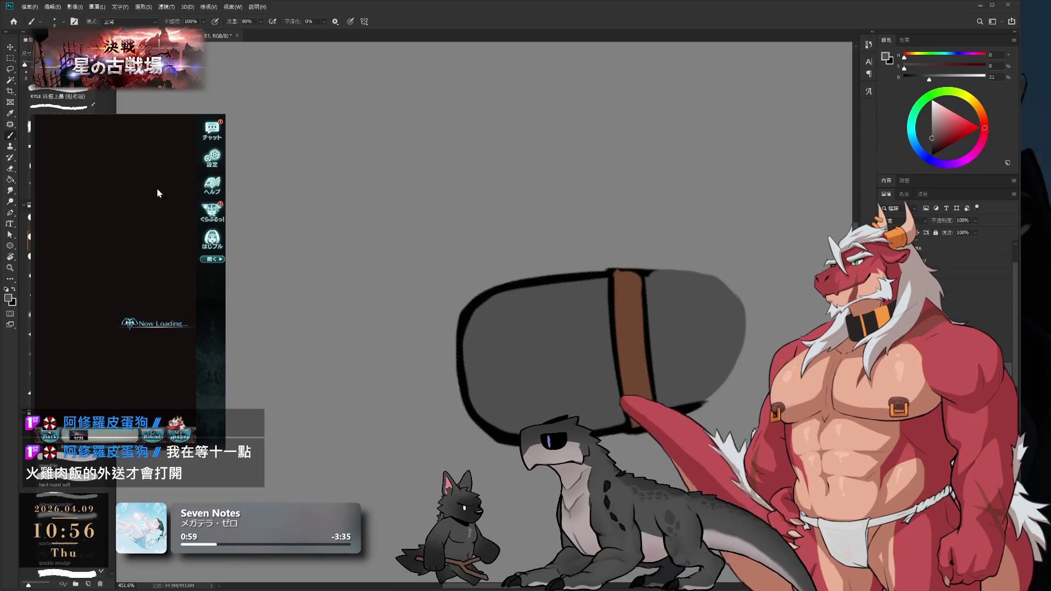
pyautogui.click(149, 322)
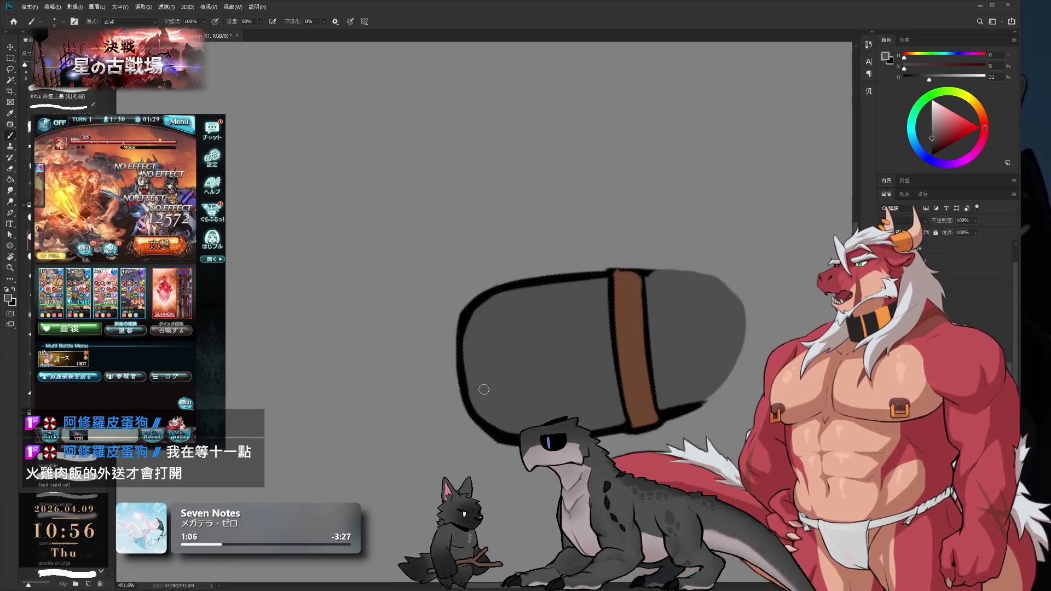
pyautogui.press('e')
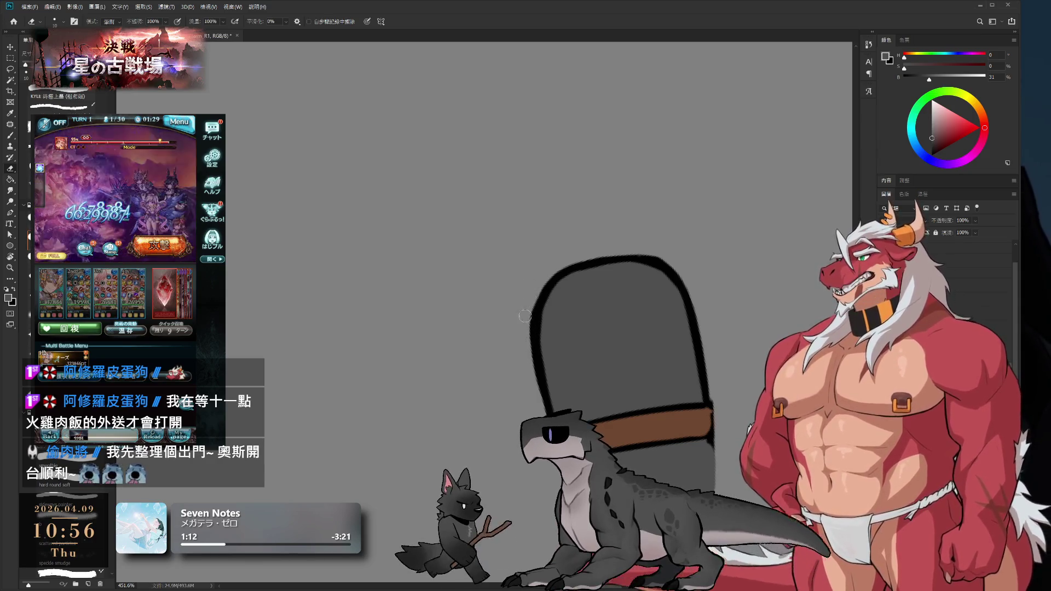
pyautogui.press('b')
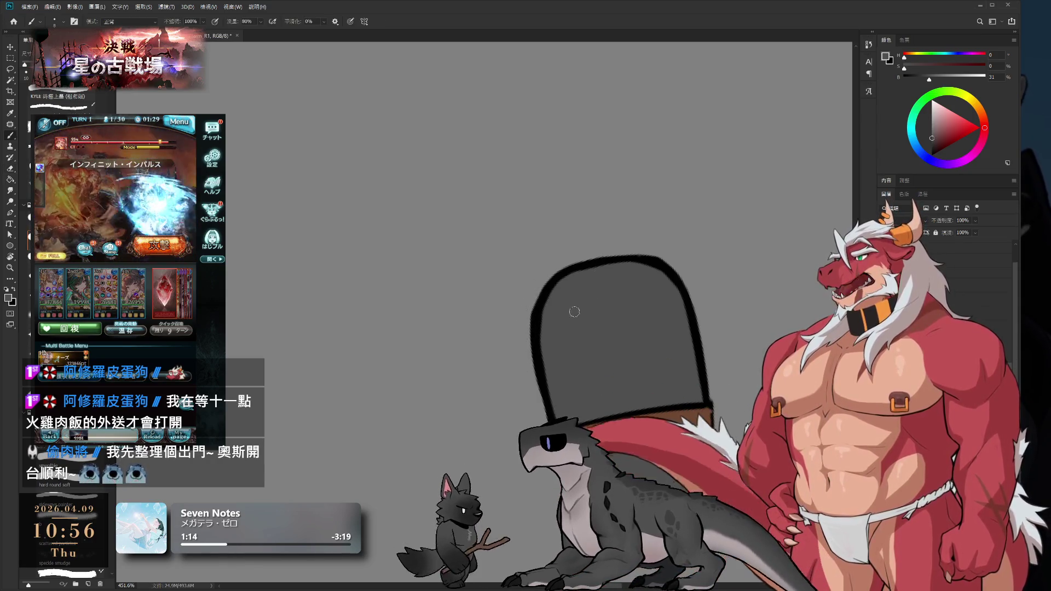
pyautogui.press('[')
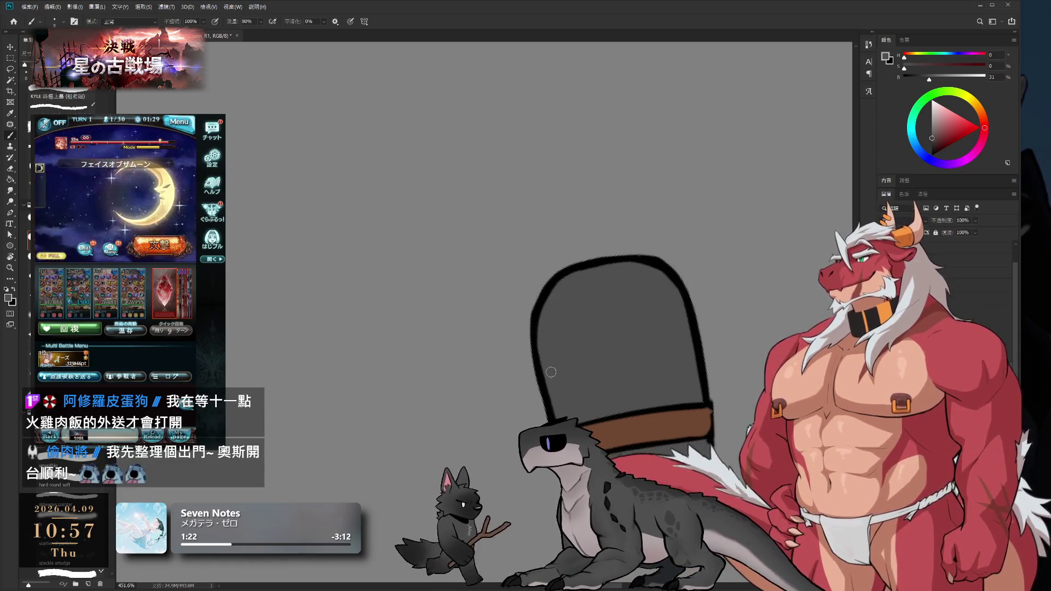
pyautogui.press('r')
pyautogui.moveTo(559, 411)
pyautogui.mouseDown()
pyautogui.moveTo(706, 356)
pyautogui.moveTo(732, 317)
pyautogui.mouseUp()
# Sample brown and black, then draw the right outline down below the band
pyautogui.press('b')
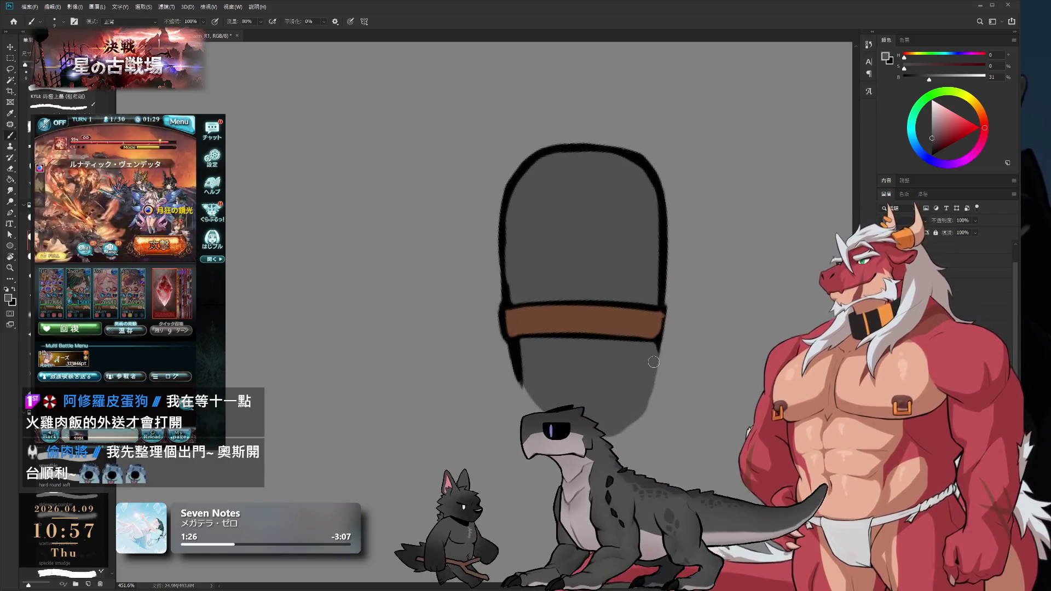
pyautogui.keyDown('alt'); pyautogui.click(658, 330); pyautogui.keyUp('alt')
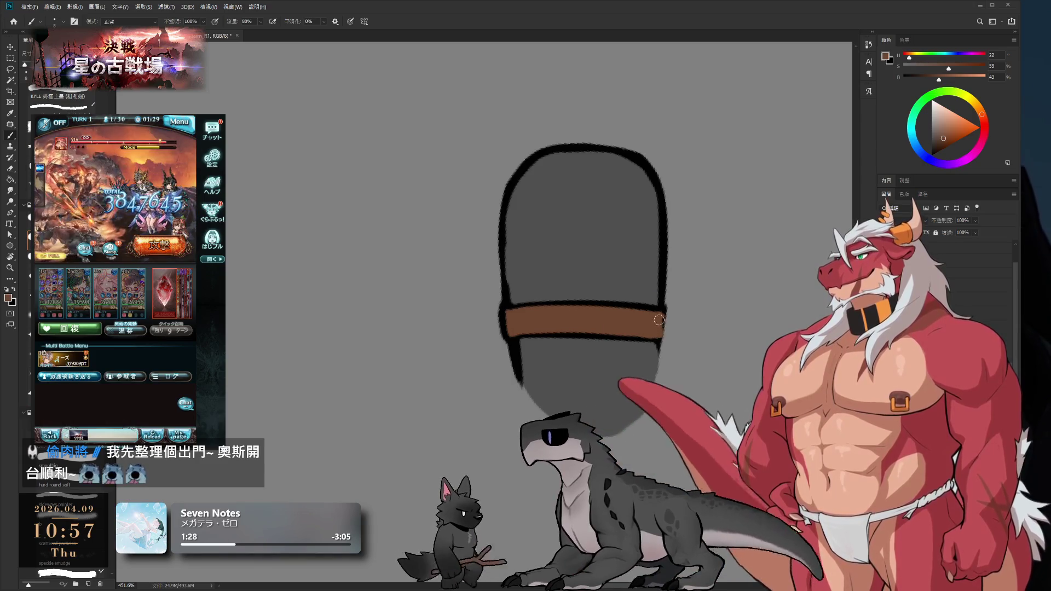
pyautogui.keyDown('alt'); pyautogui.click(662, 312); pyautogui.keyUp('alt')
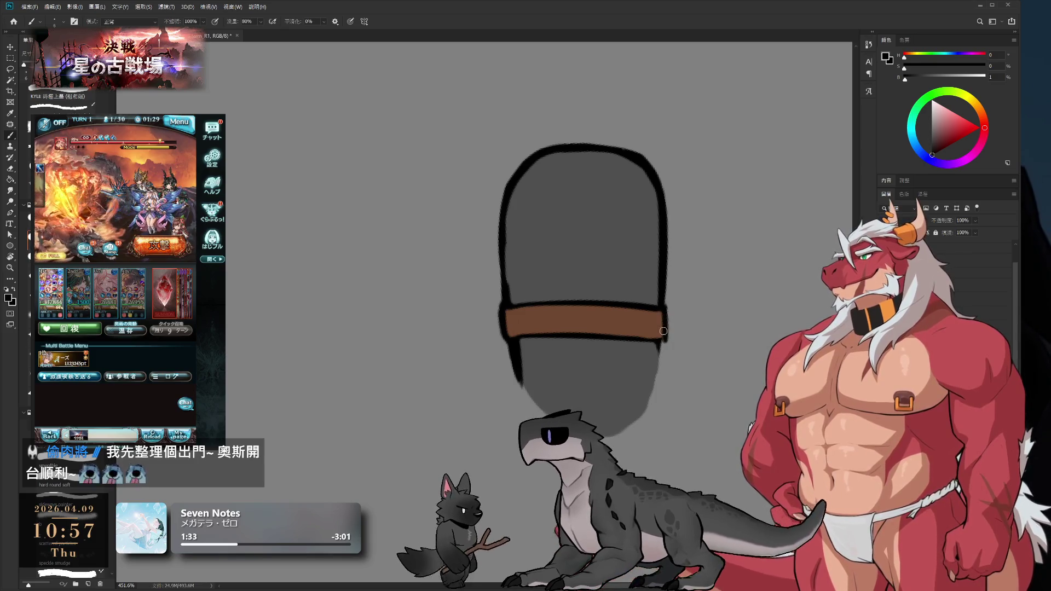
pyautogui.press('e')
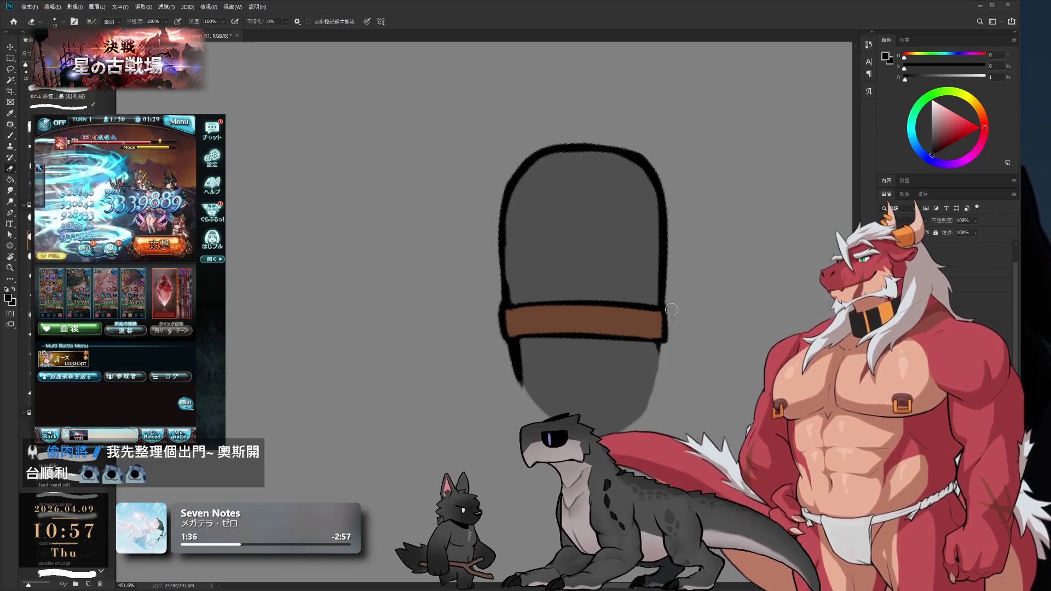
pyautogui.press('b')
pyautogui.moveTo(652, 404); pyautogui.dragTo(660, 341)
# Extend the left black outline down the lower section and fill its lower right with grey
pyautogui.keyDown('alt'); pyautogui.click(643, 401); pyautogui.keyUp('alt')
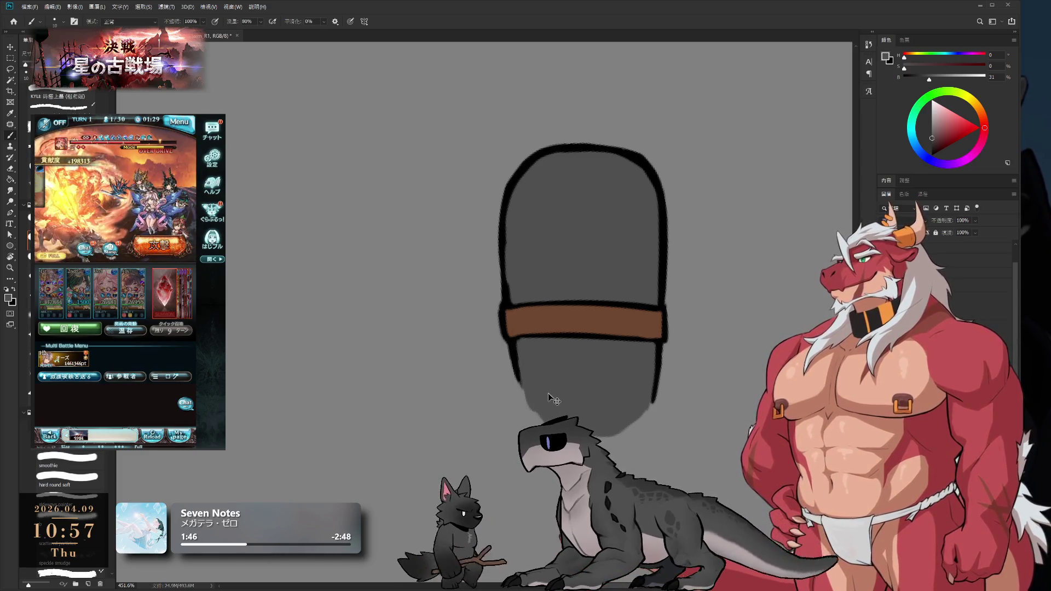
pyautogui.press(']')
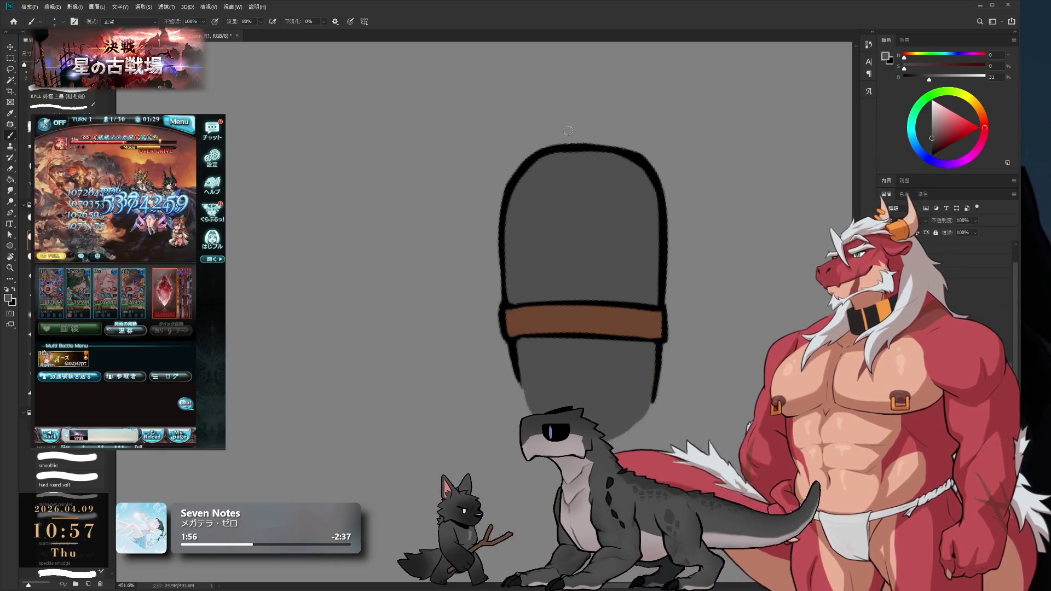
pyautogui.keyDown('alt'); pyautogui.click(515, 344); pyautogui.keyUp('alt')
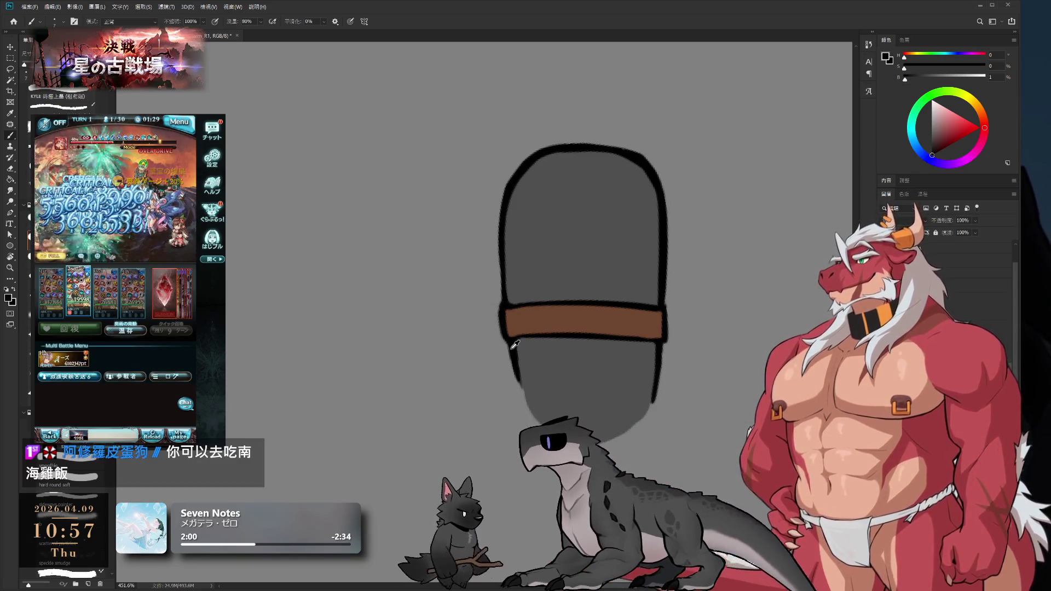
pyautogui.moveTo(520, 383); pyautogui.dragTo(534, 414)
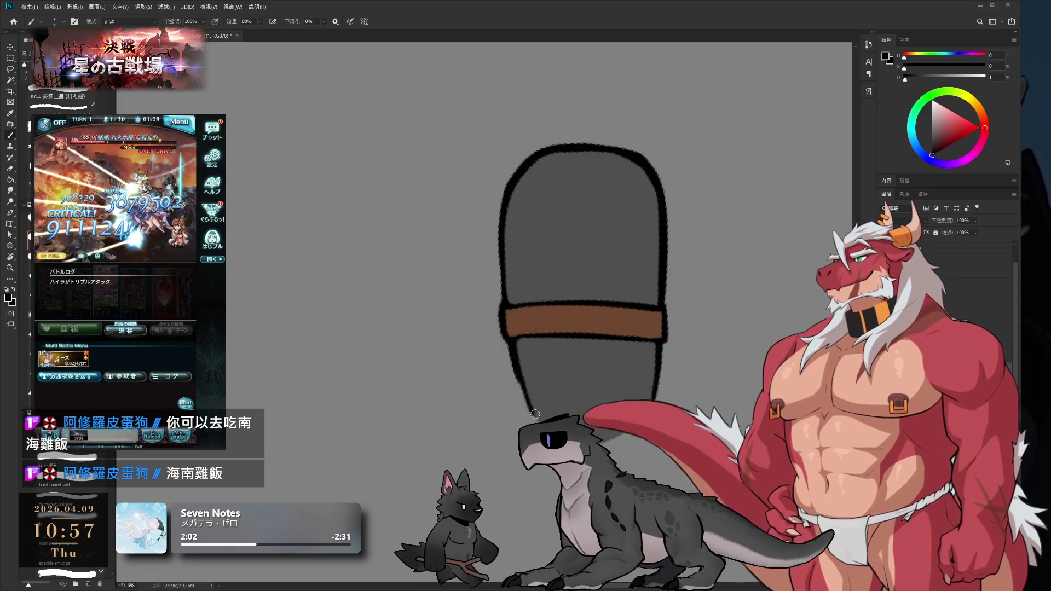
pyautogui.keyDown('alt'); pyautogui.click(544, 375); pyautogui.keyUp('alt')
pyautogui.press(']')
pyautogui.press(']')
pyautogui.press(']')
pyautogui.moveTo(615, 417); pyautogui.dragTo(601, 436)
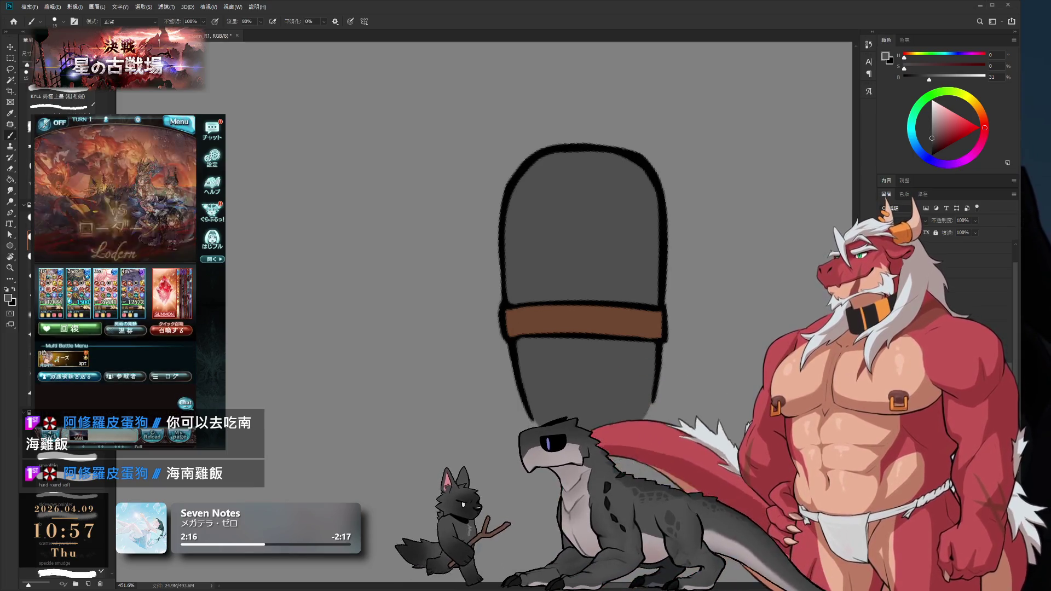
# Zoom out and turn the view back near upright to review the lower section
pyautogui.moveTo(638, 353); pyautogui.dragTo(633, 315)
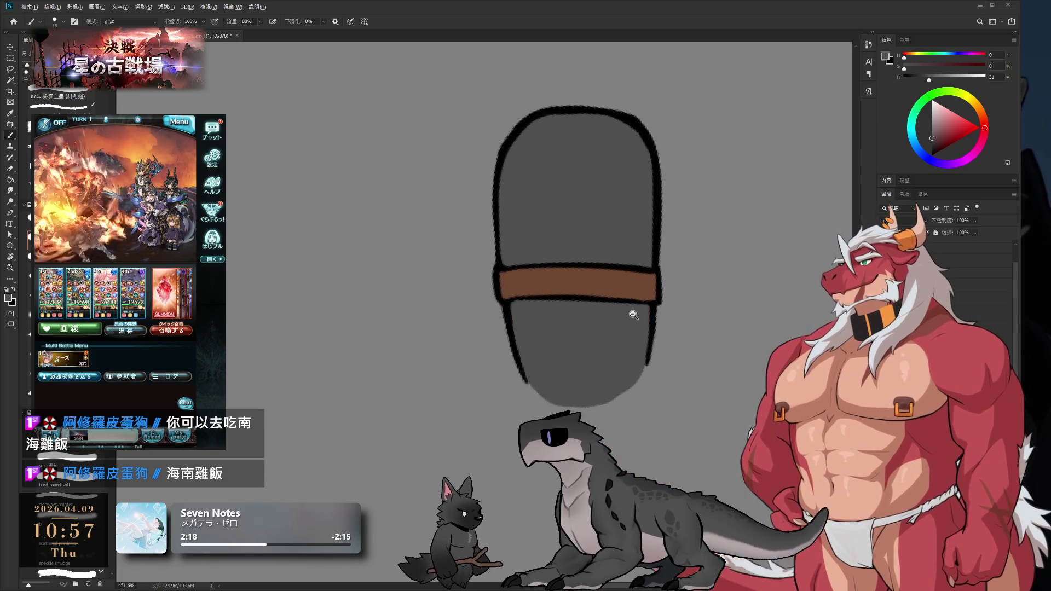
pyautogui.keyDown('alt'); pyautogui.click(633, 315); pyautogui.keyUp('alt')
pyautogui.keyDown('alt'); pyautogui.click(605, 218); pyautogui.keyUp('alt')
pyautogui.press('r')
pyautogui.moveTo(366, 368)
pyautogui.mouseDown()
pyautogui.moveTo(358, 279)
pyautogui.moveTo(370, 365)
pyautogui.mouseUp()
pyautogui.moveTo(606, 313)
pyautogui.mouseDown()
pyautogui.moveTo(671, 227)
pyautogui.moveTo(615, 327)
pyautogui.mouseUp()
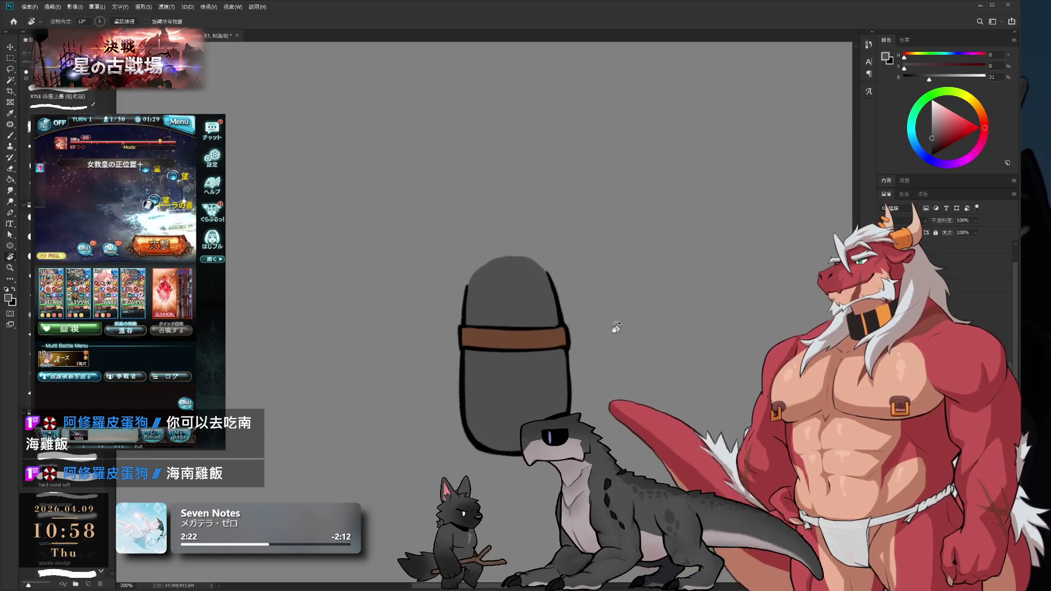
# Reset the view rotation and reveal the wider black-outlined lower section, cancelling an unneeded transform
pyautogui.press('Escape')
pyautogui.press('b')
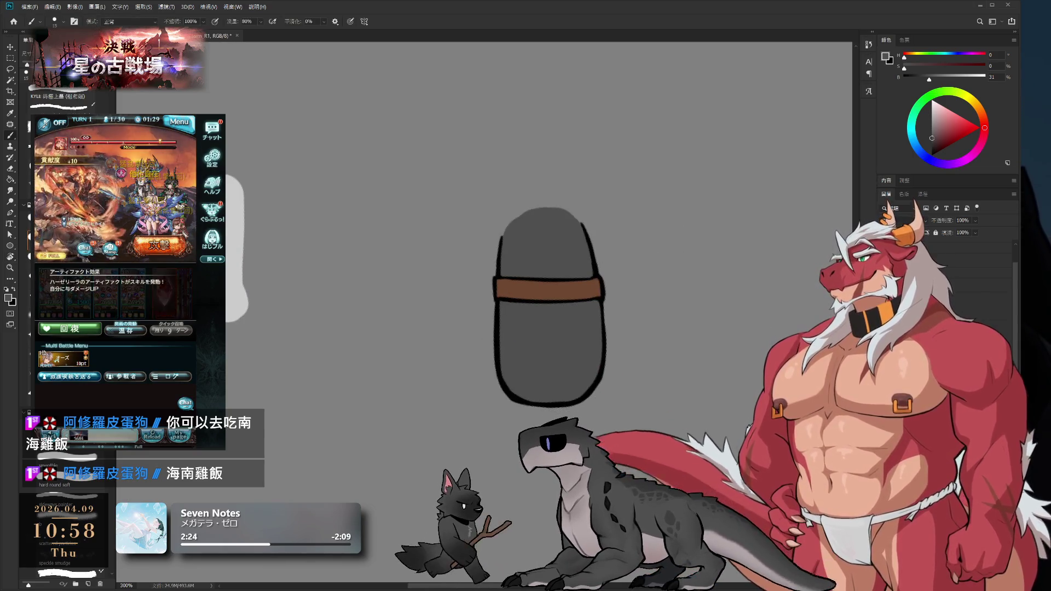
pyautogui.hotkey('ctrl', 'z')
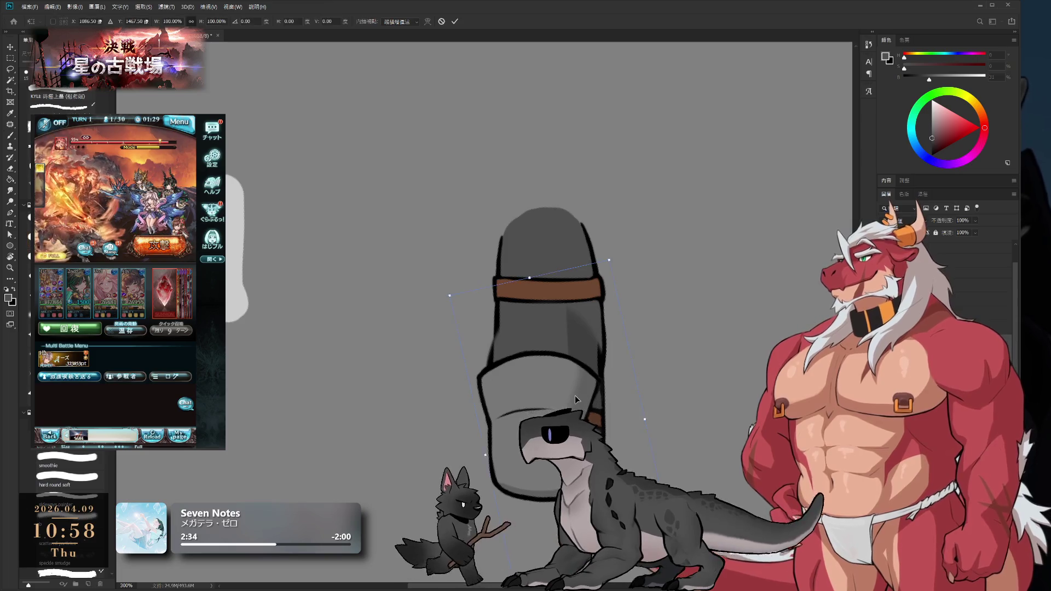
pyautogui.hotkey('ctrl', 't')
pyautogui.press('Escape')
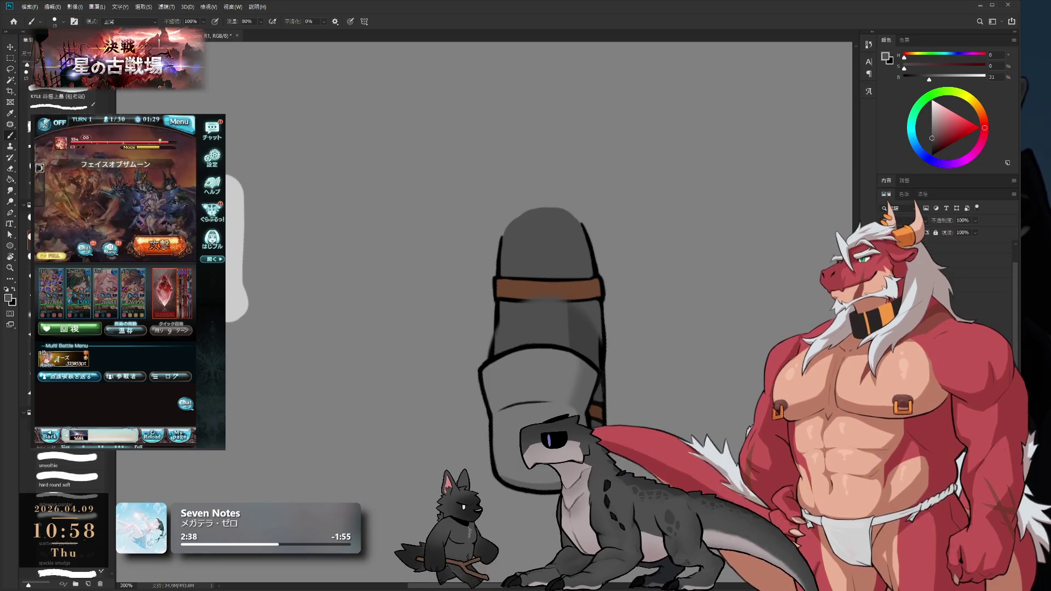
pyautogui.press('r')
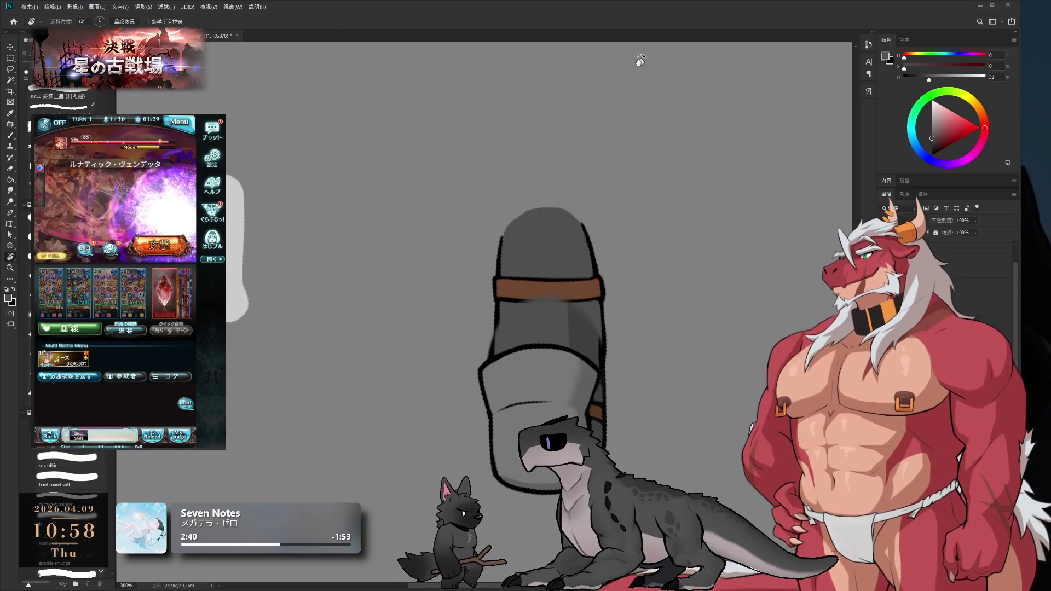
pyautogui.moveTo(550, 224)
pyautogui.mouseDown()
pyautogui.moveTo(566, 237)
pyautogui.moveTo(549, 223)
pyautogui.mouseUp()
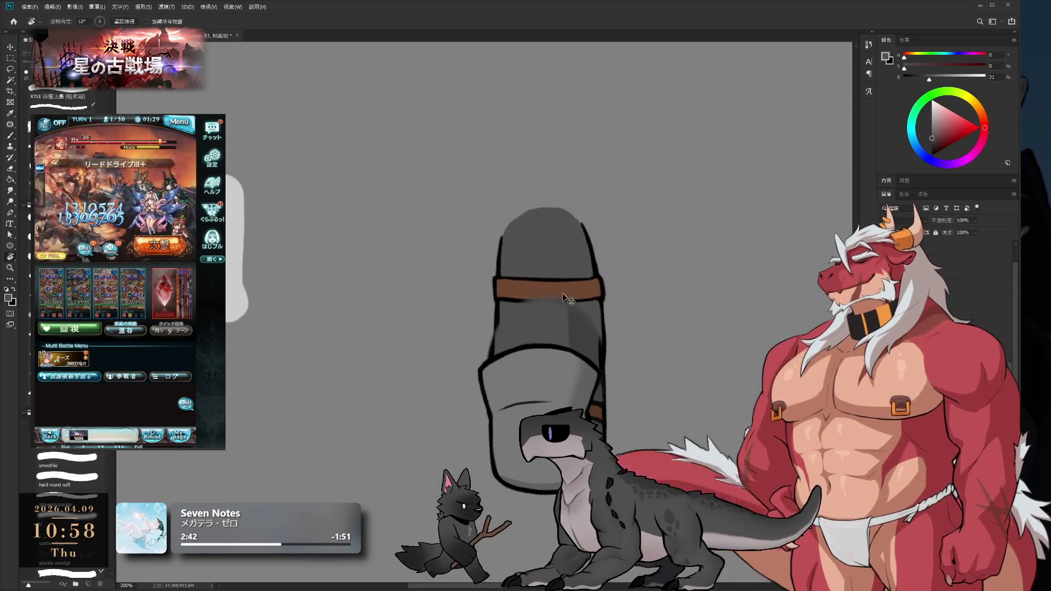
pyautogui.press(']')
pyautogui.press(']')
pyautogui.press(']')
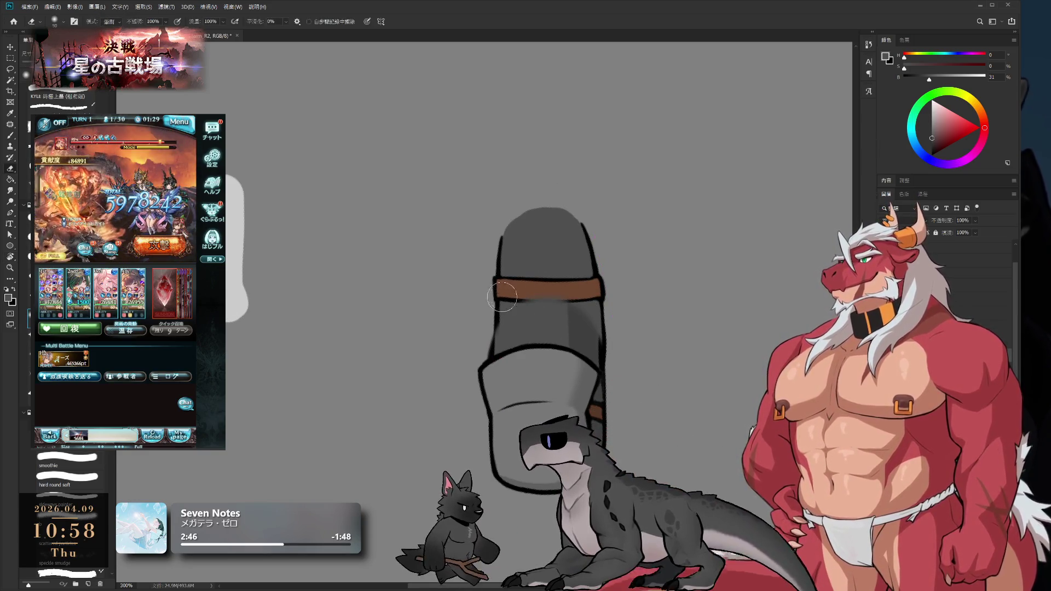
pyautogui.press('[')
pyautogui.press('[')
pyautogui.press('[')
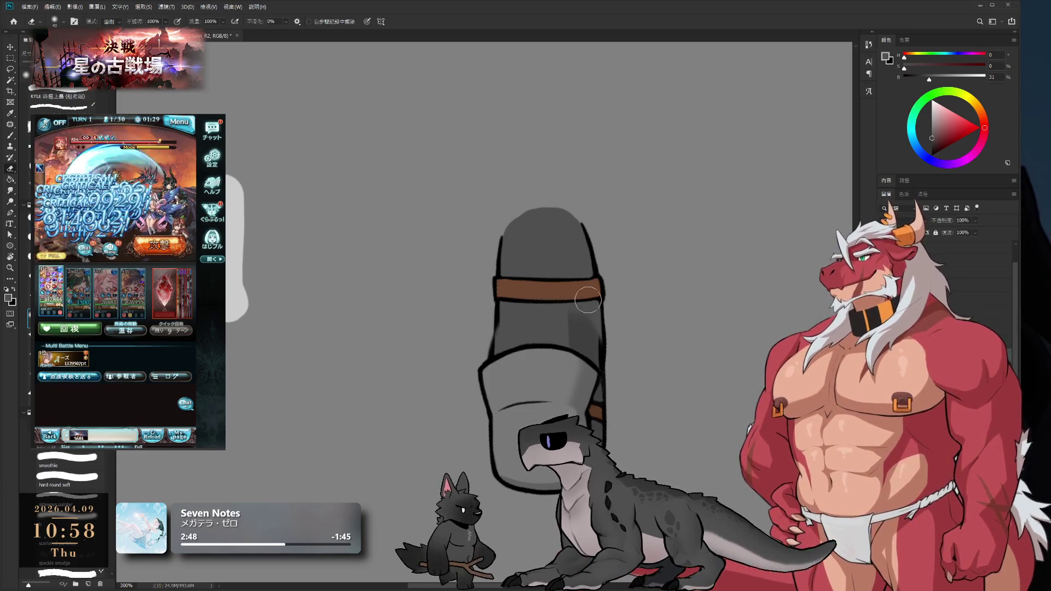
pyautogui.press('b')
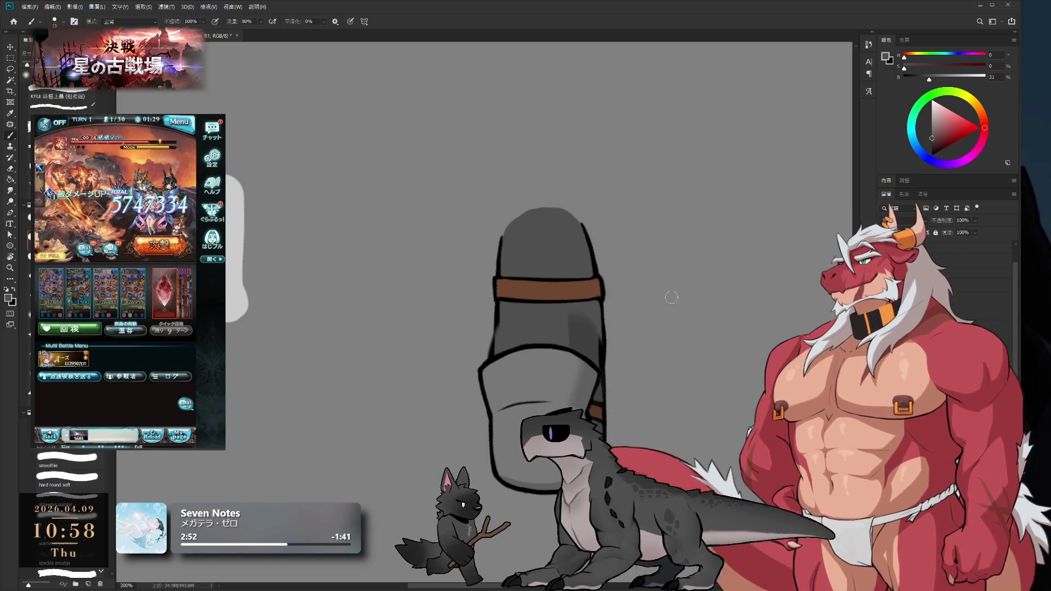
pyautogui.hotkey('alt', '[')
pyautogui.hotkey('alt', '[')
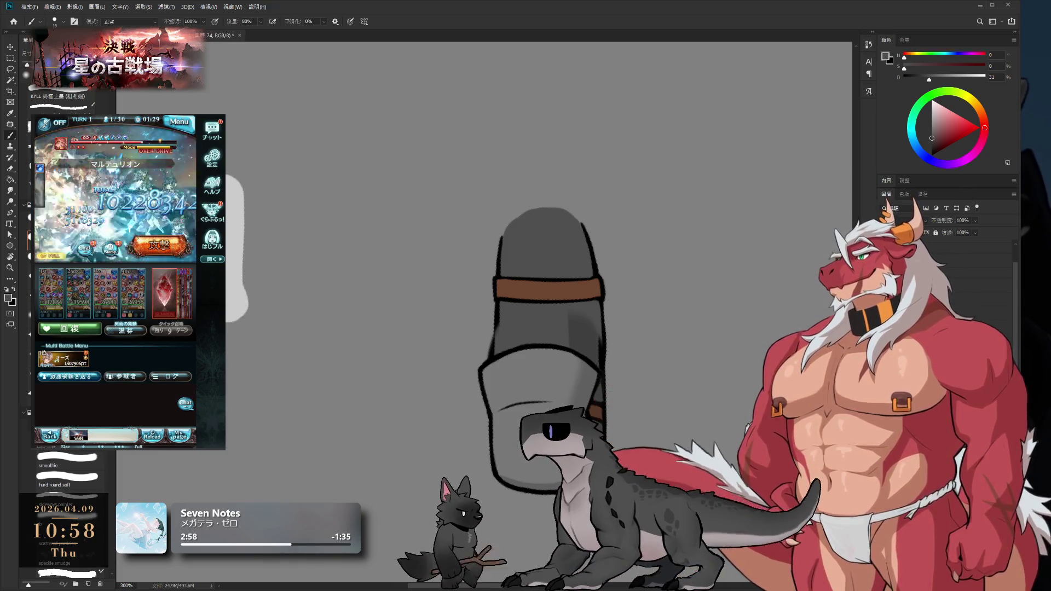
pyautogui.keyDown('alt'); pyautogui.click(582, 314); pyautogui.keyUp('alt')
pyautogui.press(']')
pyautogui.press(']')
pyautogui.press(']')
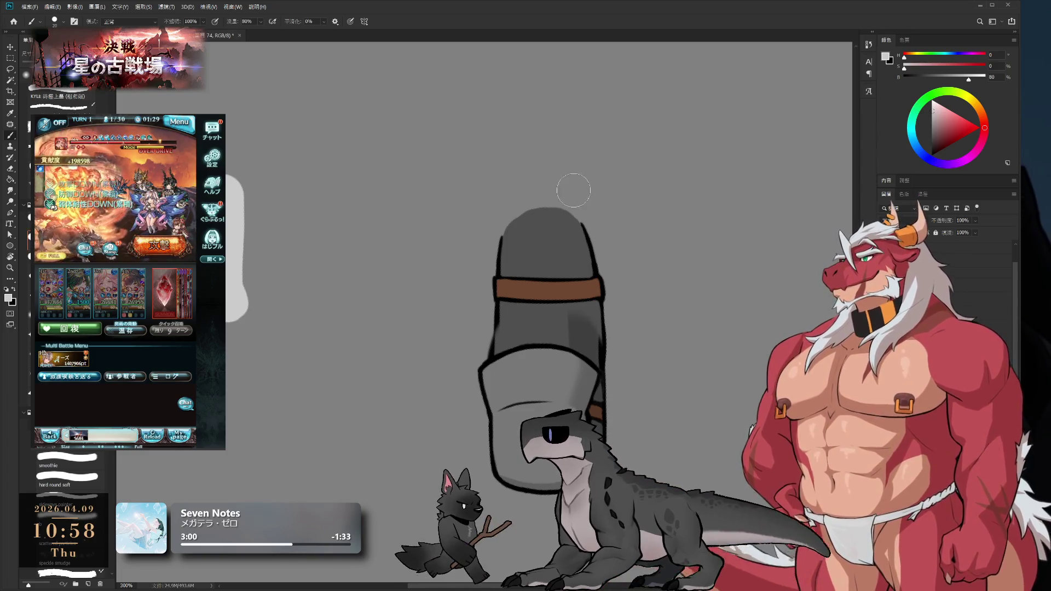
pyautogui.moveTo(591, 345); pyautogui.dragTo(579, 208)
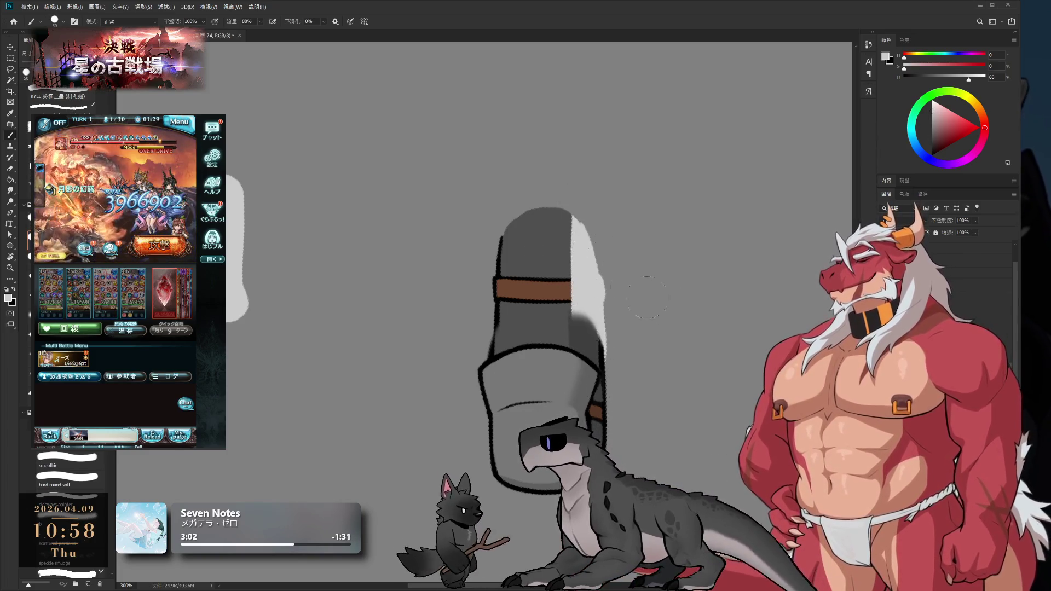
pyautogui.hotkey('ctrl', 'z')
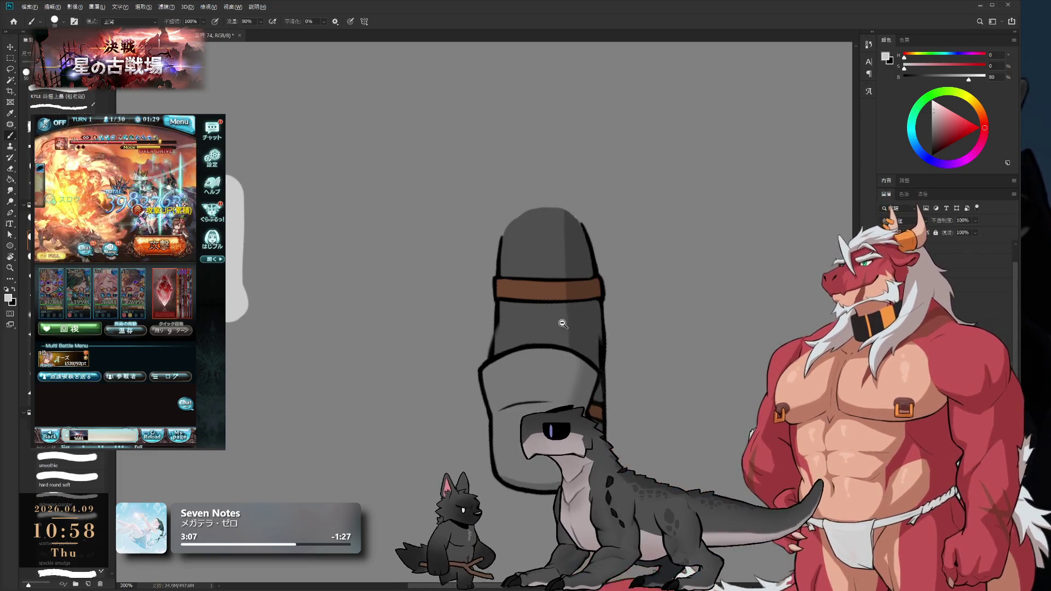
pyautogui.scroll(-5, 578, 230)
pyautogui.scroll(4, 579, 208)
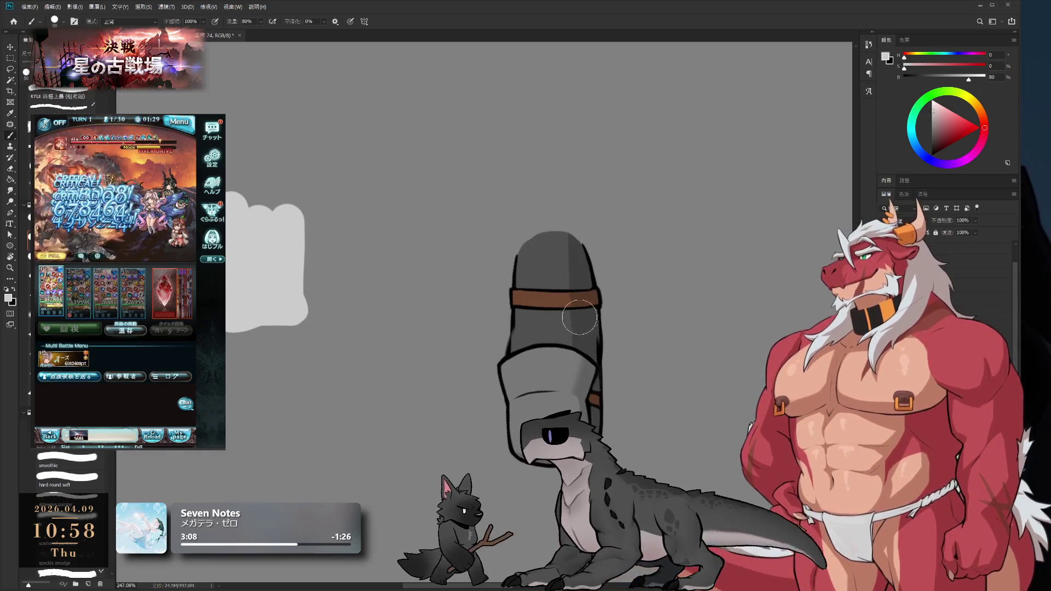
pyautogui.press('e')
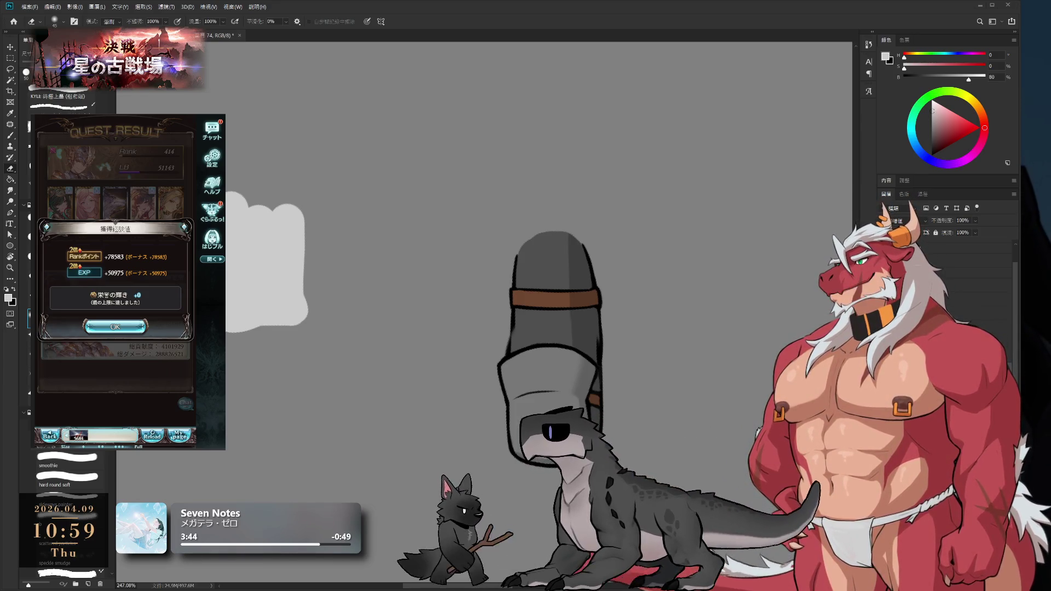
pyautogui.click(156, 360)
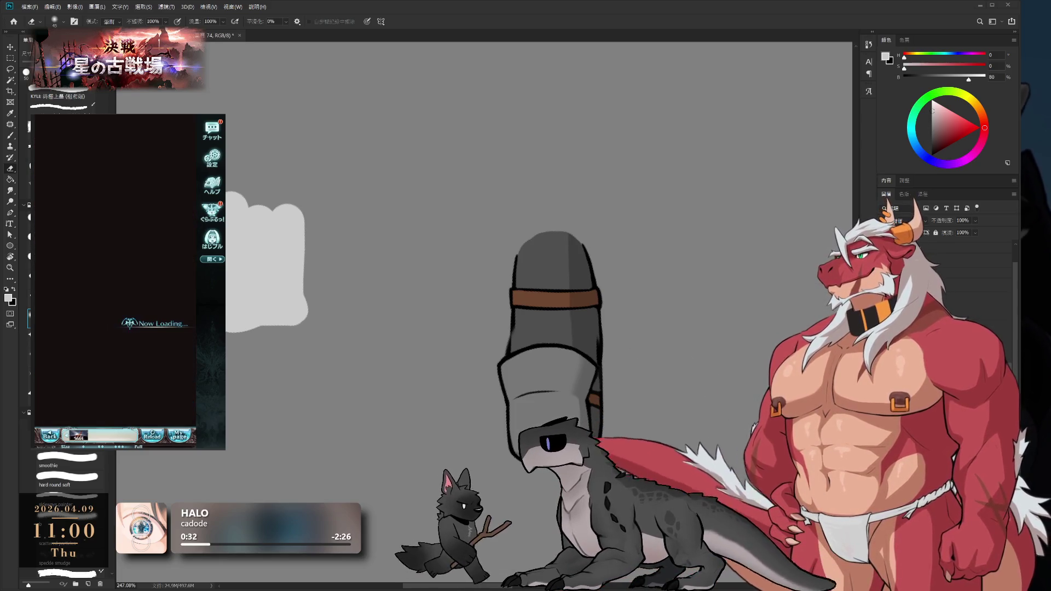
pyautogui.click(115, 324)
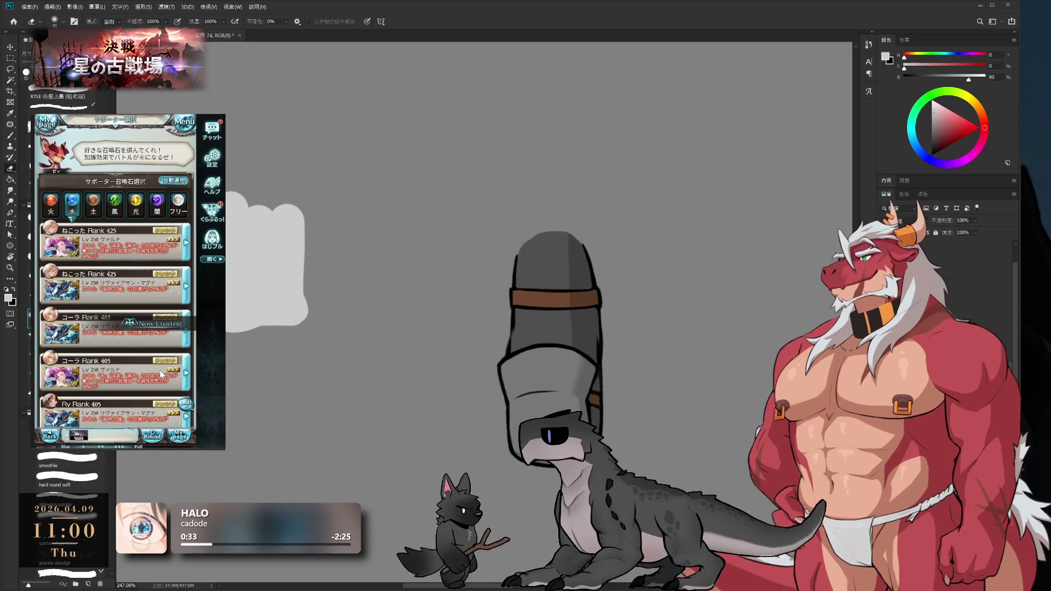
pyautogui.click(133, 346)
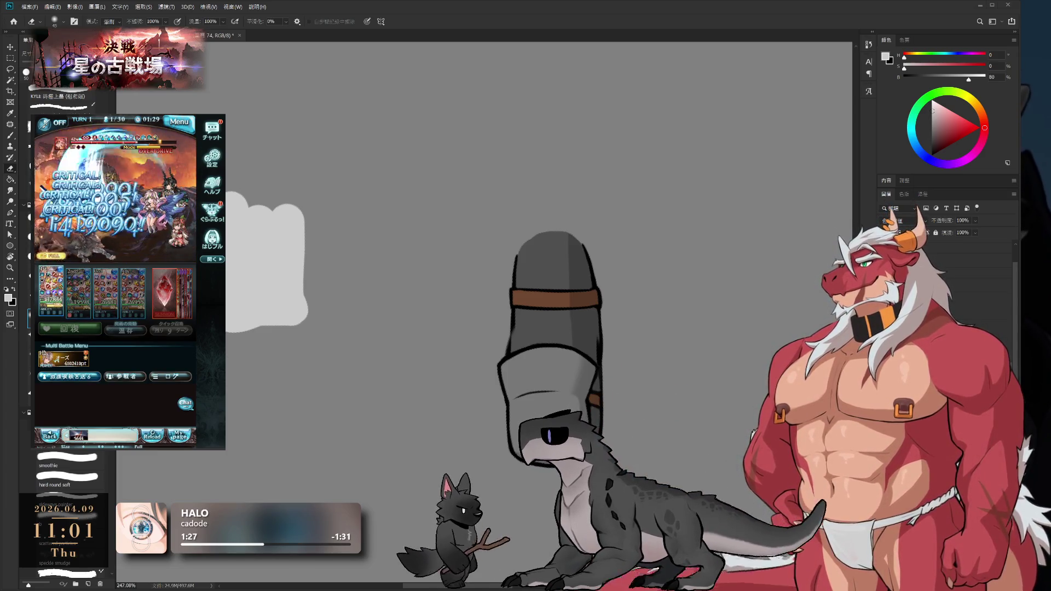
pyautogui.click(183, 436)
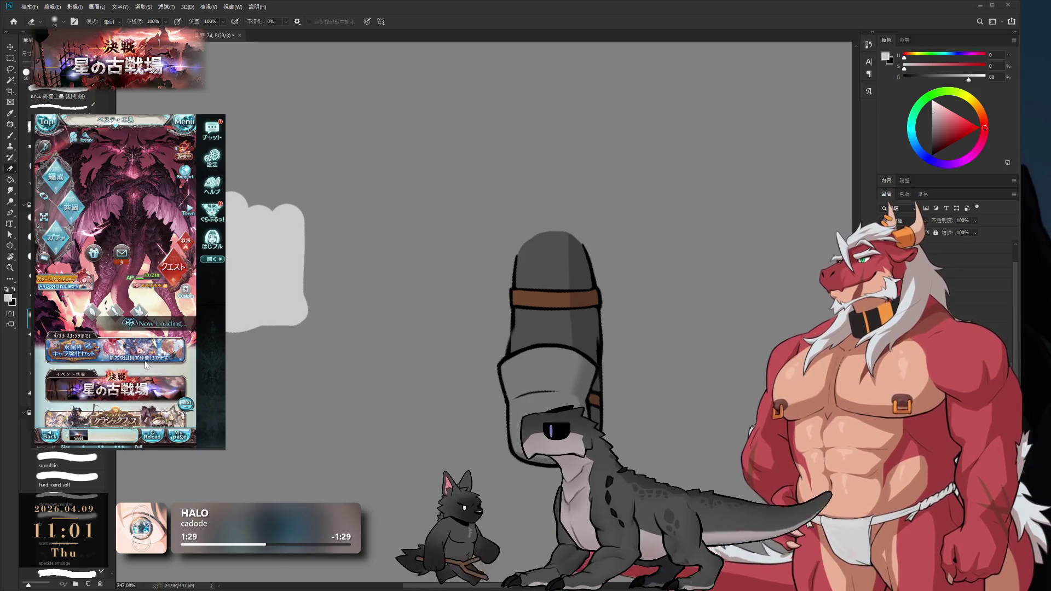
pyautogui.click(178, 279)
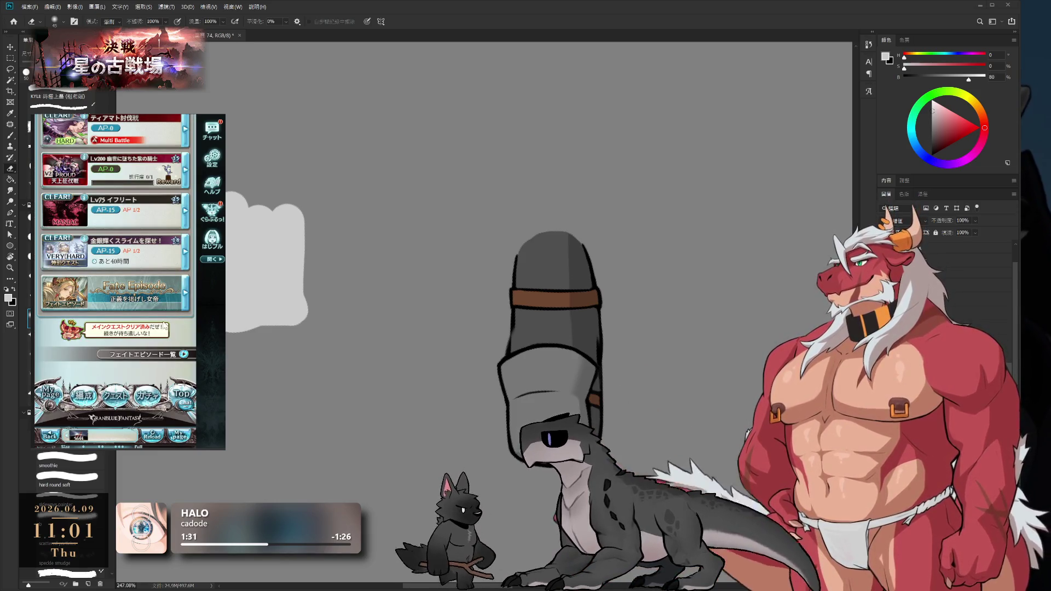
pyautogui.scroll(5, 164, 324)
pyautogui.click(171, 265)
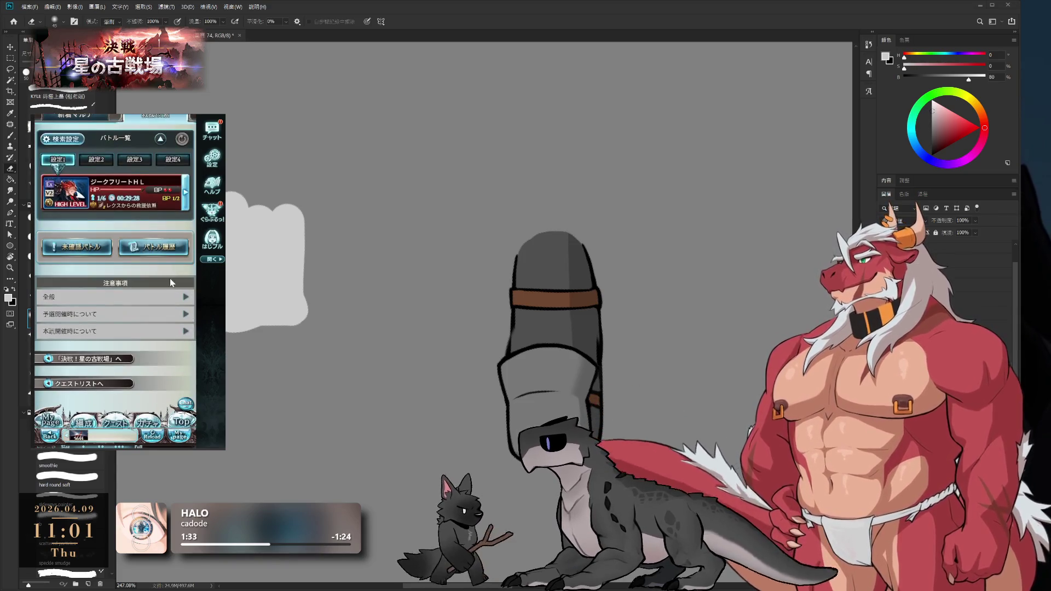
pyautogui.click(153, 247)
pyautogui.click(131, 188)
pyautogui.scroll(-3, 187, 269)
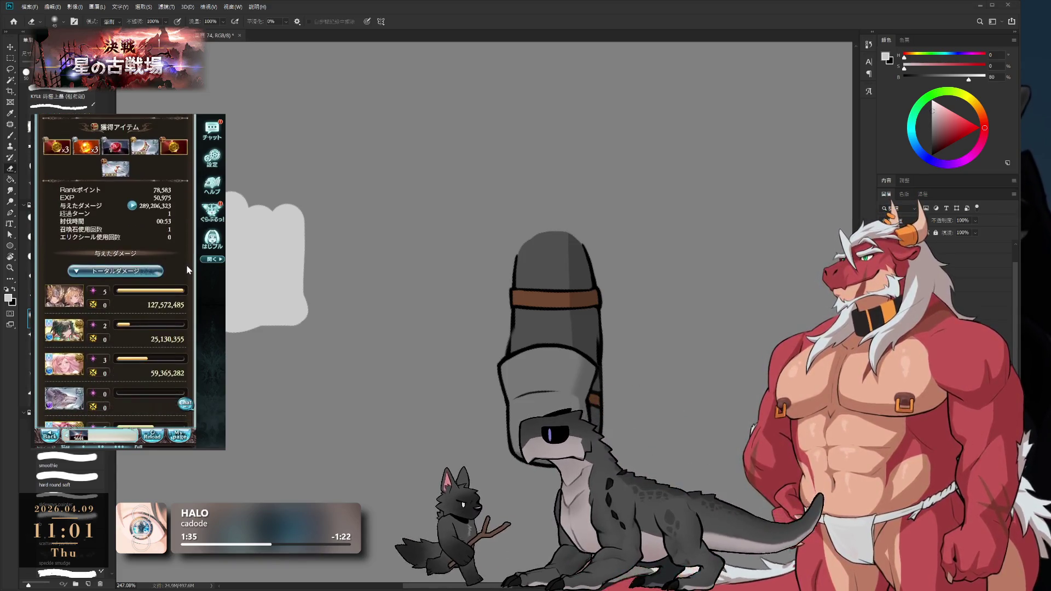
pyautogui.scroll(1, 187, 269)
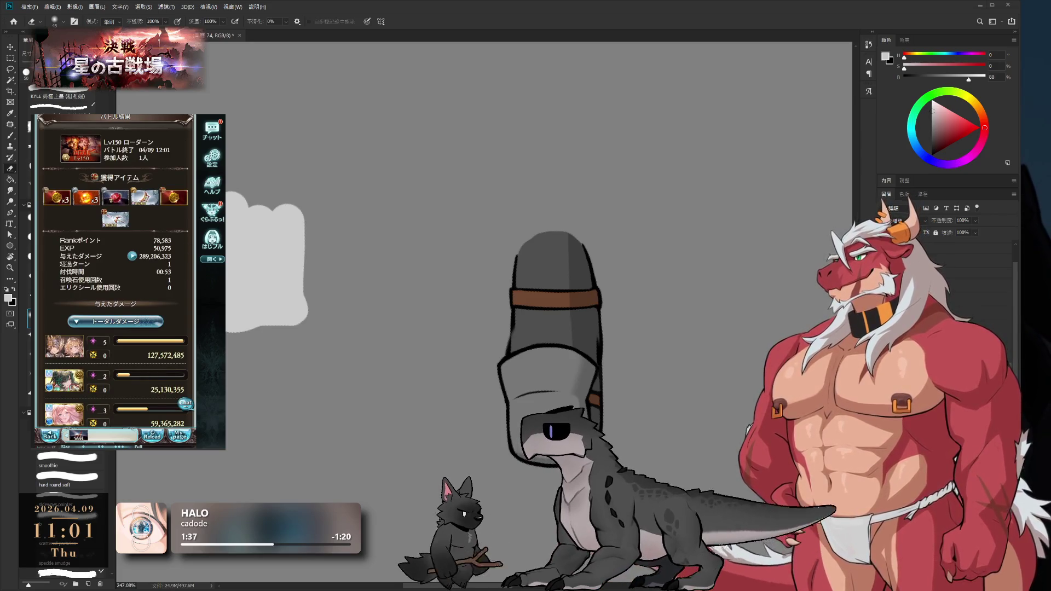
pyautogui.scroll(-1, 156, 260)
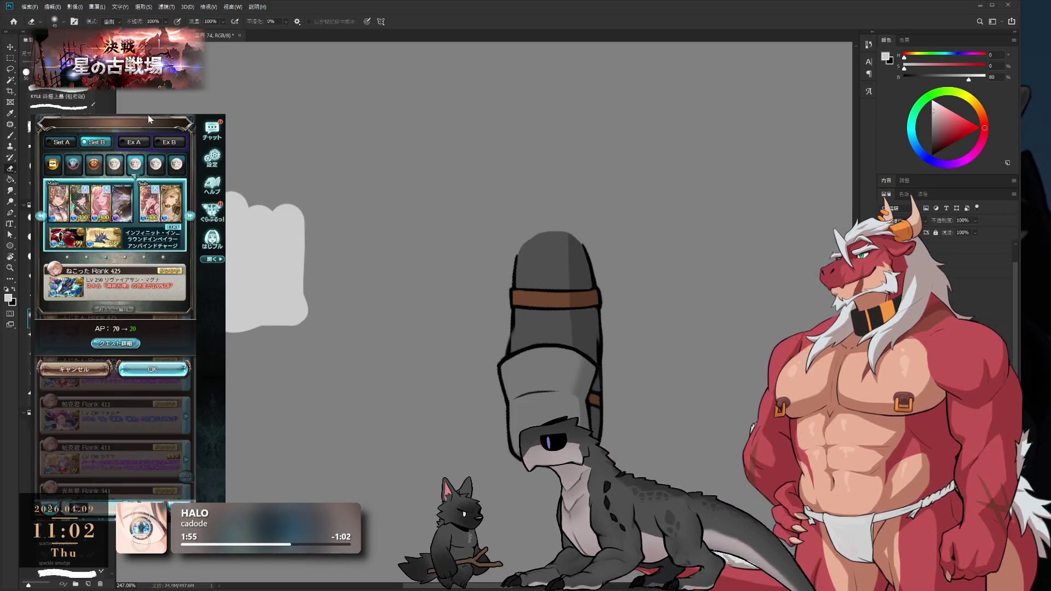
pyautogui.click(142, 366)
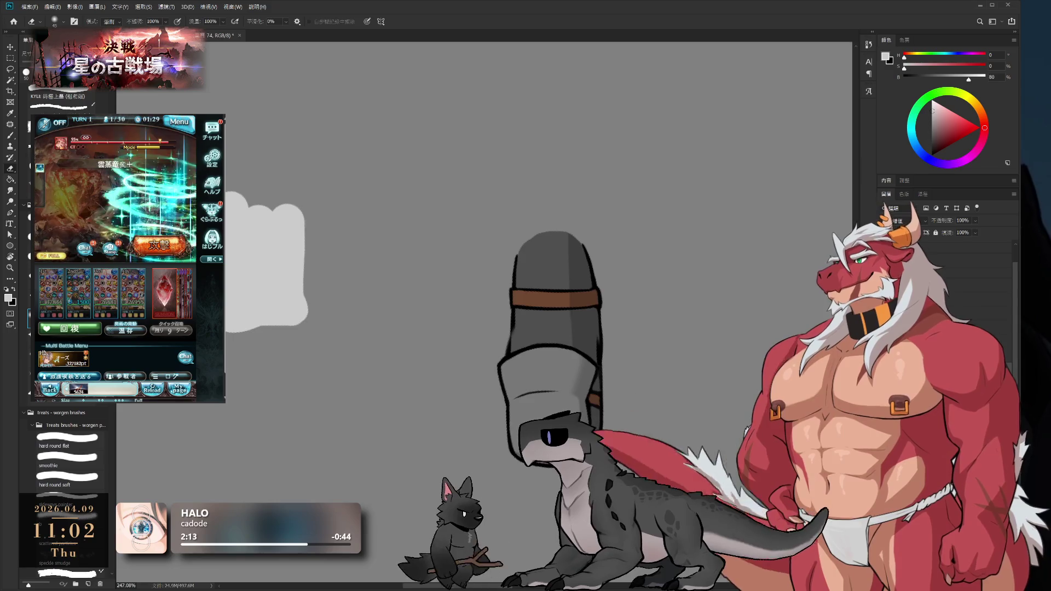
# Shrink the brush, pick black and erase the dark outline on the hood's right side
pyautogui.scroll(3, 470, 428)
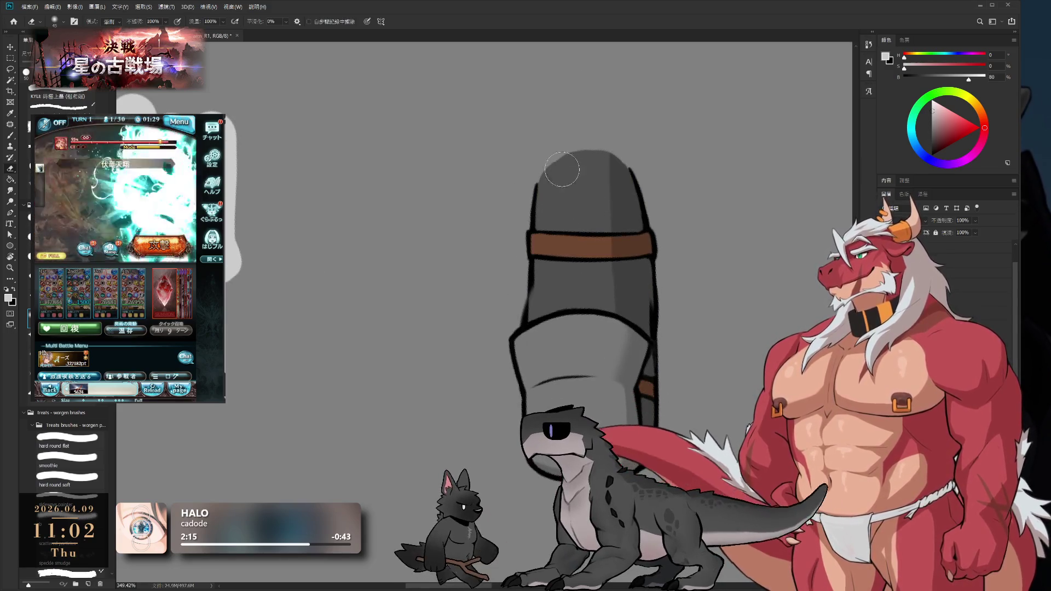
pyautogui.press('b')
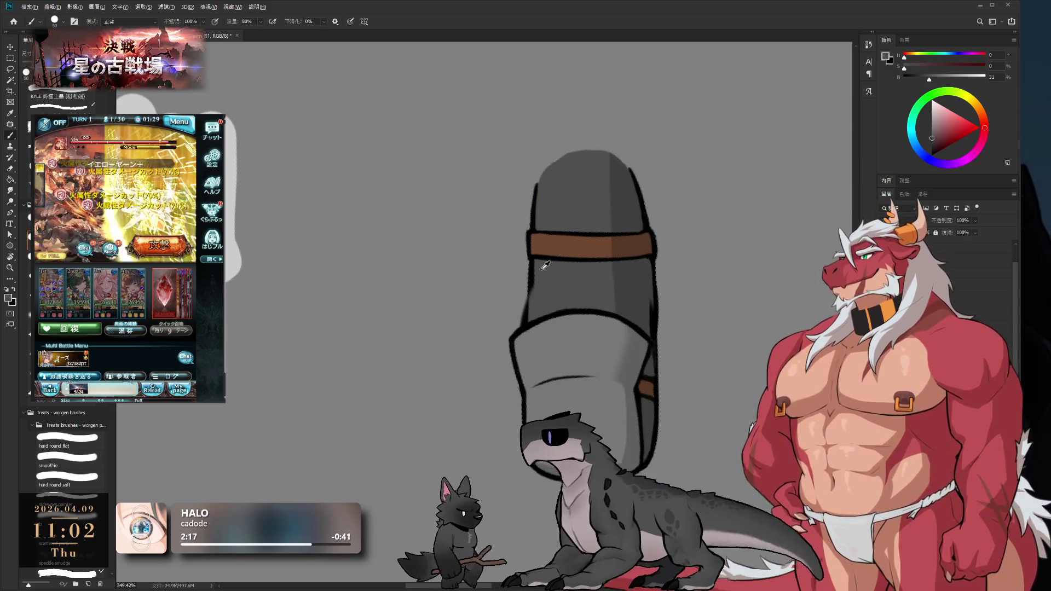
pyautogui.press('[')
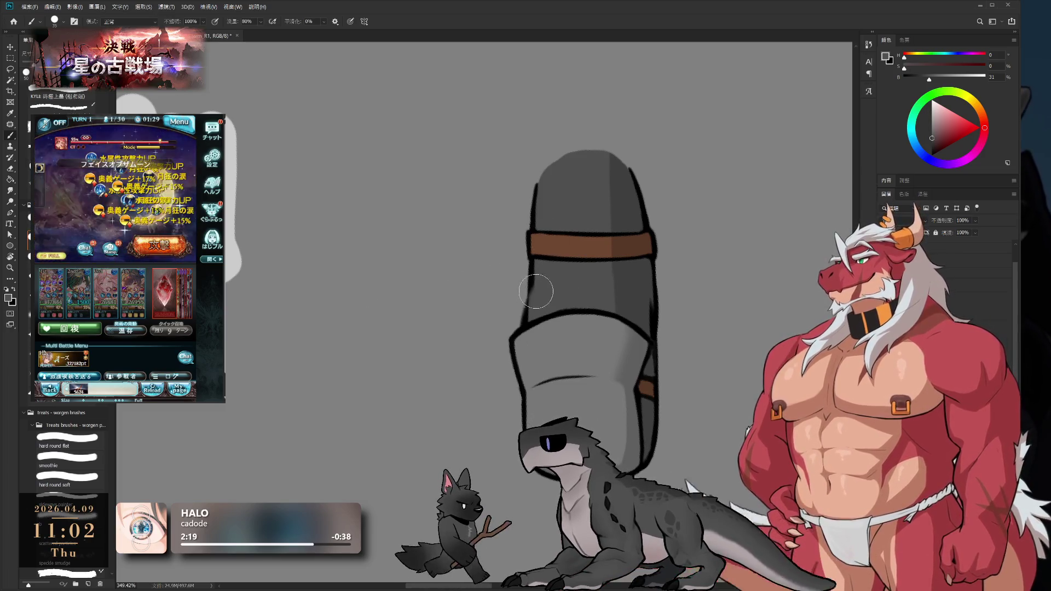
pyautogui.press('[')
pyautogui.press('[')
pyautogui.press('[')
pyautogui.keyDown('alt'); pyautogui.click(525, 296); pyautogui.keyUp('alt')
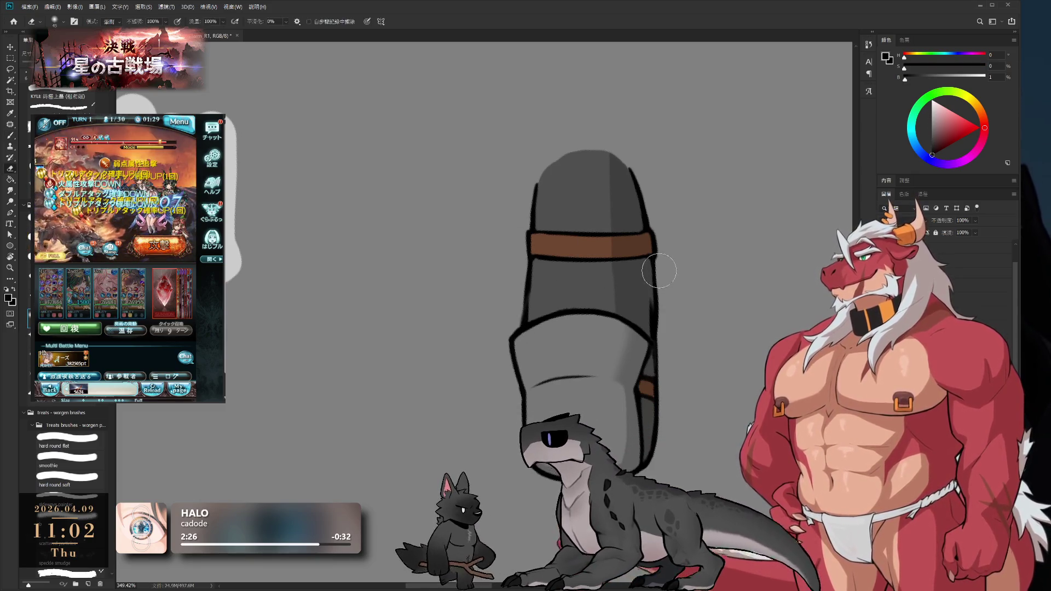
pyautogui.press('[')
pyautogui.press('[')
pyautogui.press('[')
pyautogui.moveTo(654, 257); pyautogui.dragTo(663, 340)
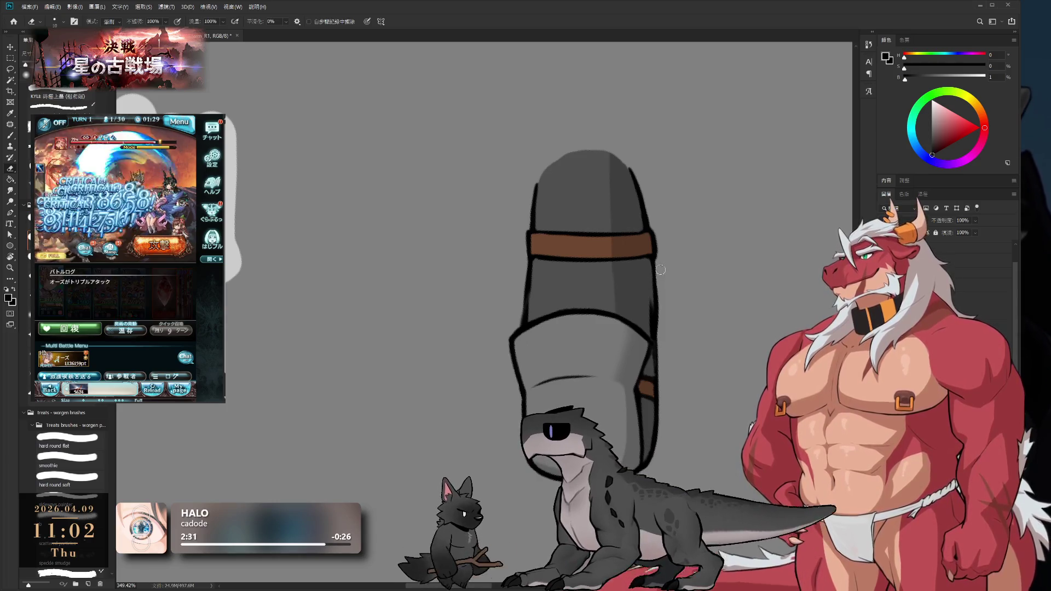
# Tilt the canvas view so the drawing leans right and select layer R2
pyautogui.press('b')
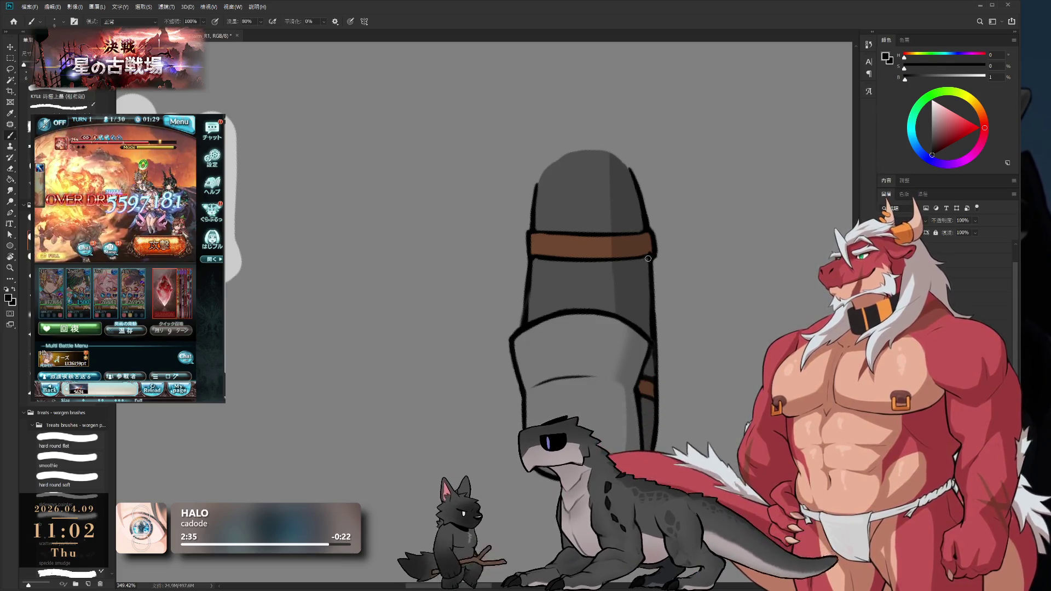
pyautogui.press('r')
pyautogui.moveTo(653, 335)
pyautogui.mouseDown()
pyautogui.moveTo(685, 301)
pyautogui.moveTo(681, 339)
pyautogui.moveTo(530, 319)
pyautogui.mouseUp()
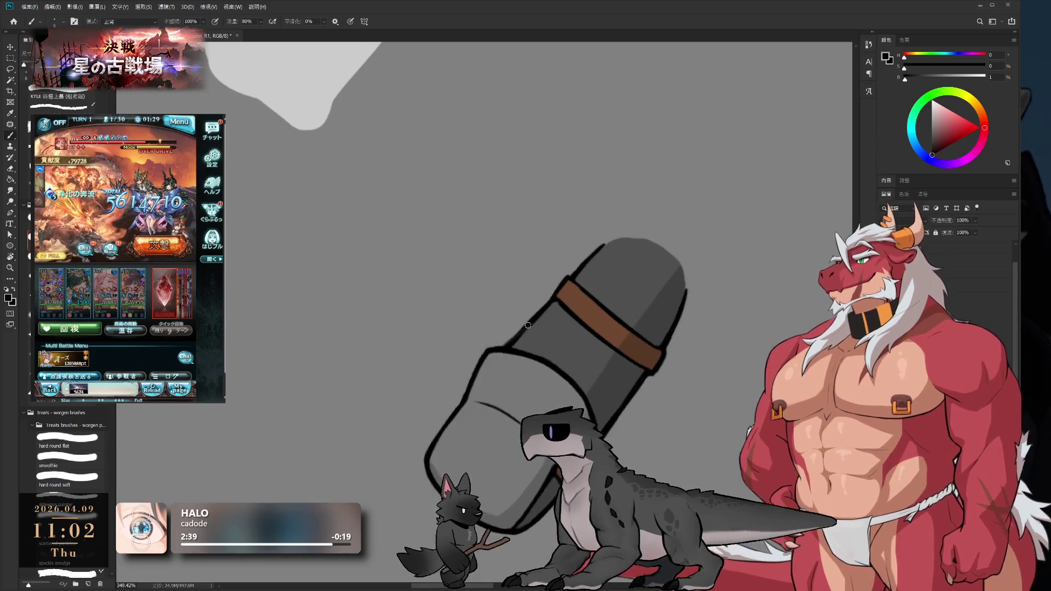
pyautogui.keyDown('ctrl'); pyautogui.click(509, 346); pyautogui.keyUp('ctrl')
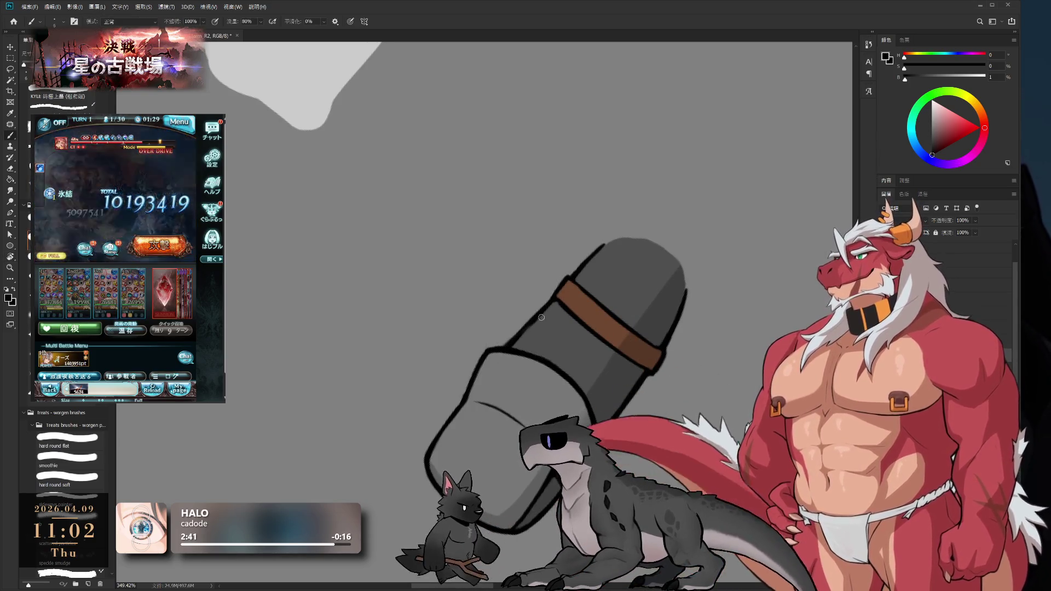
pyautogui.scroll(-5, 529, 267)
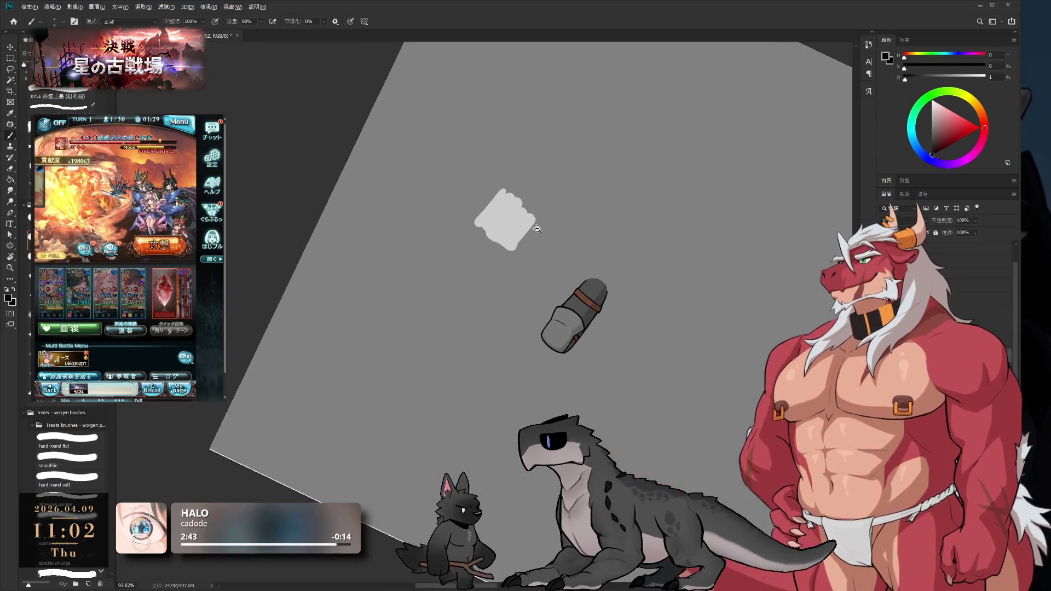
pyautogui.scroll(5, 564, 240)
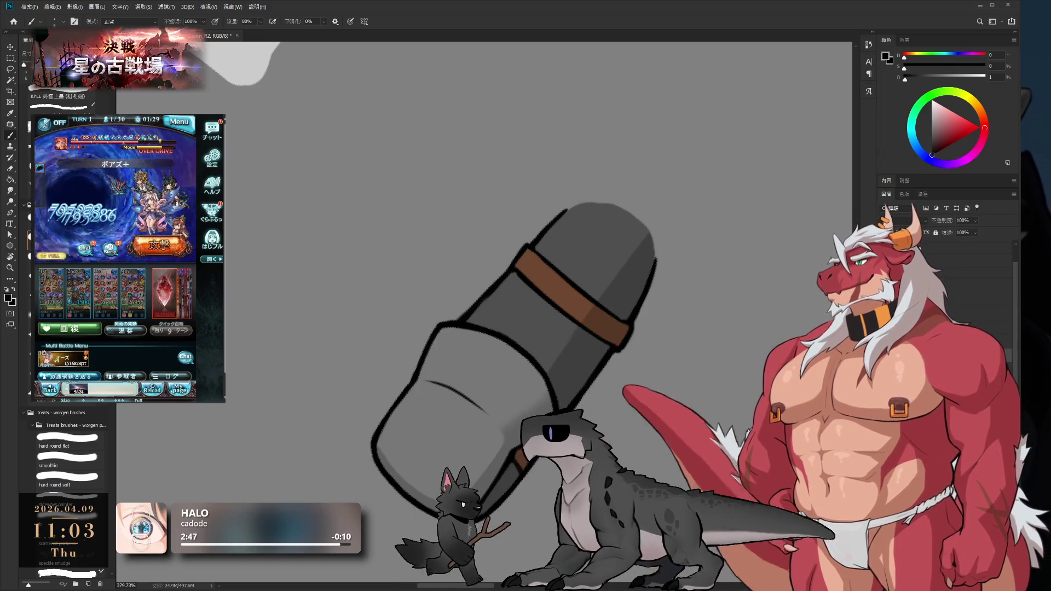
pyautogui.press('r')
pyautogui.moveTo(684, 268); pyautogui.dragTo(624, 160)
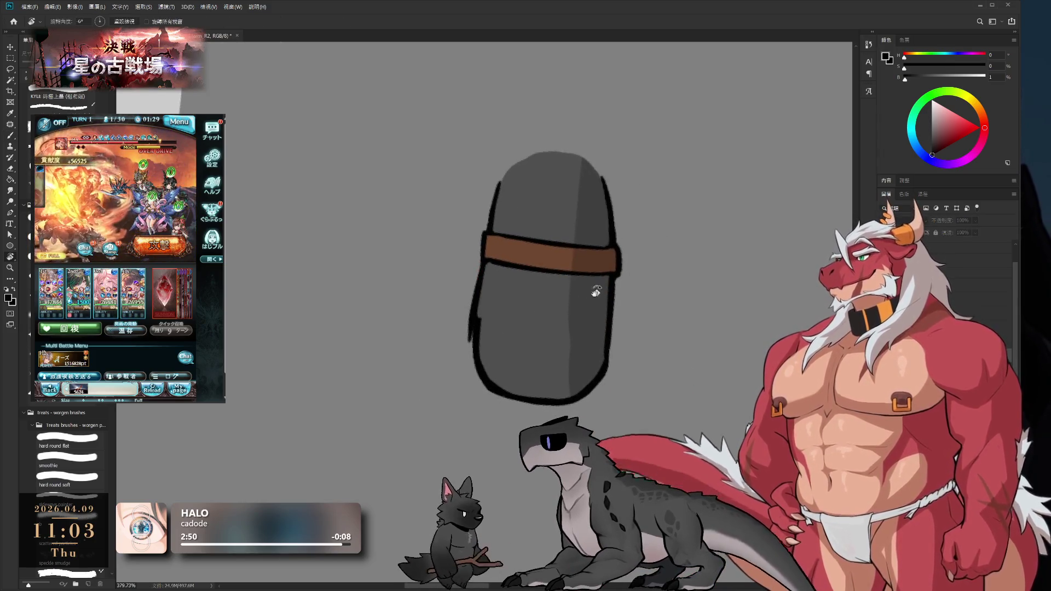
pyautogui.press('b')
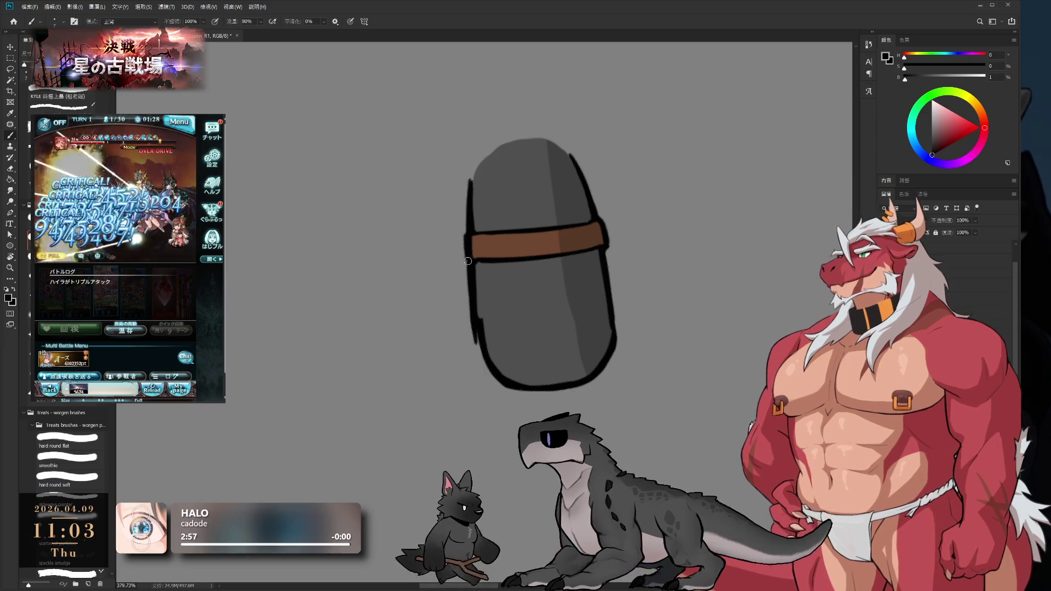
# Lay the view sideways, zoom in and extend the brown stripe over the outline
pyautogui.press('r')
pyautogui.moveTo(447, 435); pyautogui.dragTo(580, 399)
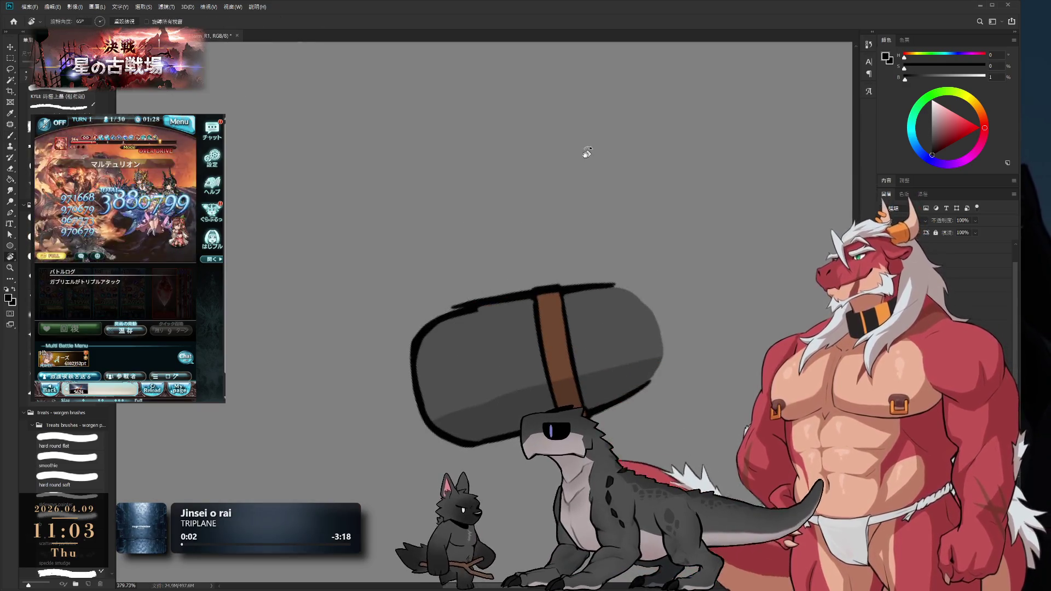
pyautogui.press('z')
pyautogui.scroll(1, 547, 307)
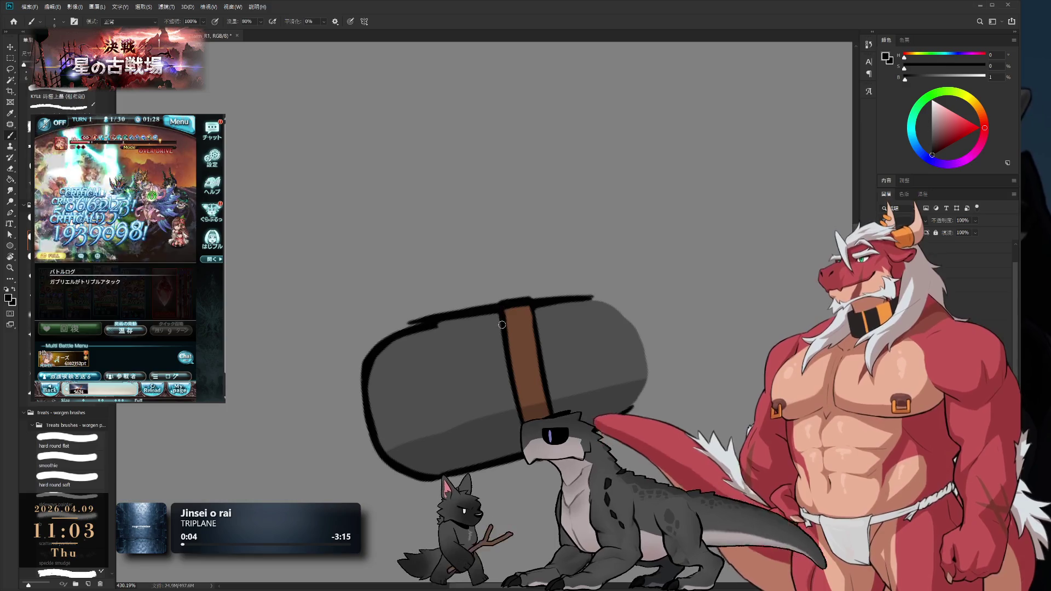
pyautogui.moveTo(502, 329); pyautogui.dragTo(504, 327)
pyautogui.keyDown('alt'); pyautogui.click(513, 317); pyautogui.keyUp('alt')
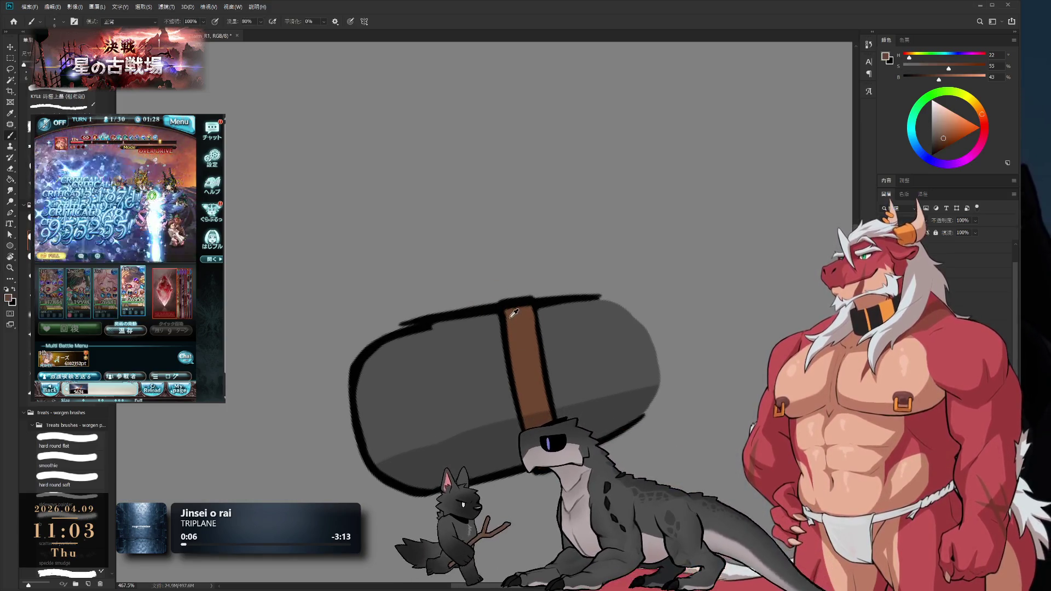
pyautogui.moveTo(506, 309); pyautogui.dragTo(527, 304)
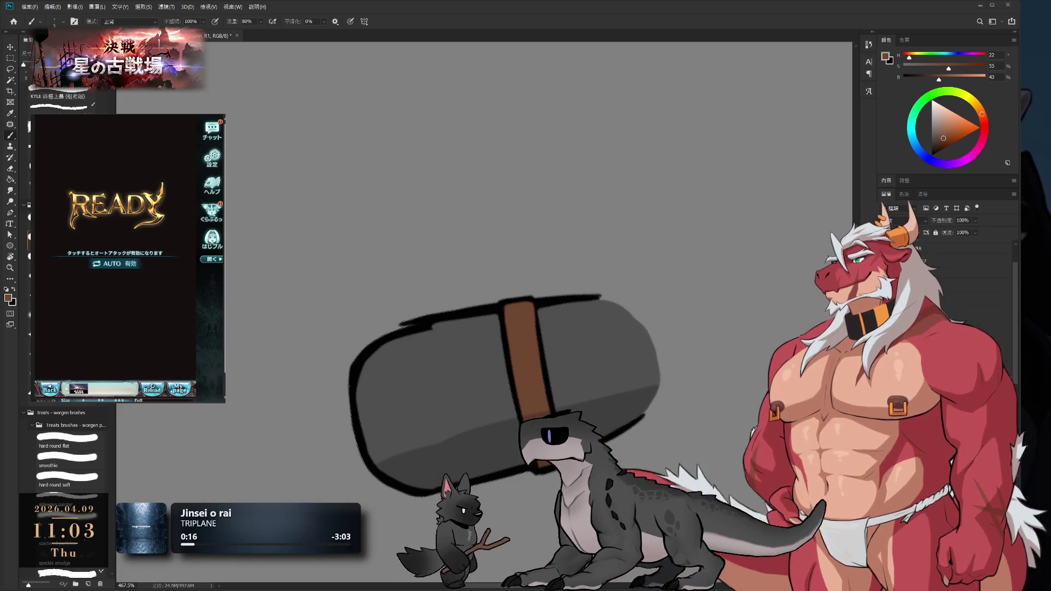
# Turn the view back upright and extend the left black outline further downward
pyautogui.press('r')
pyautogui.moveTo(632, 383); pyautogui.dragTo(602, 182)
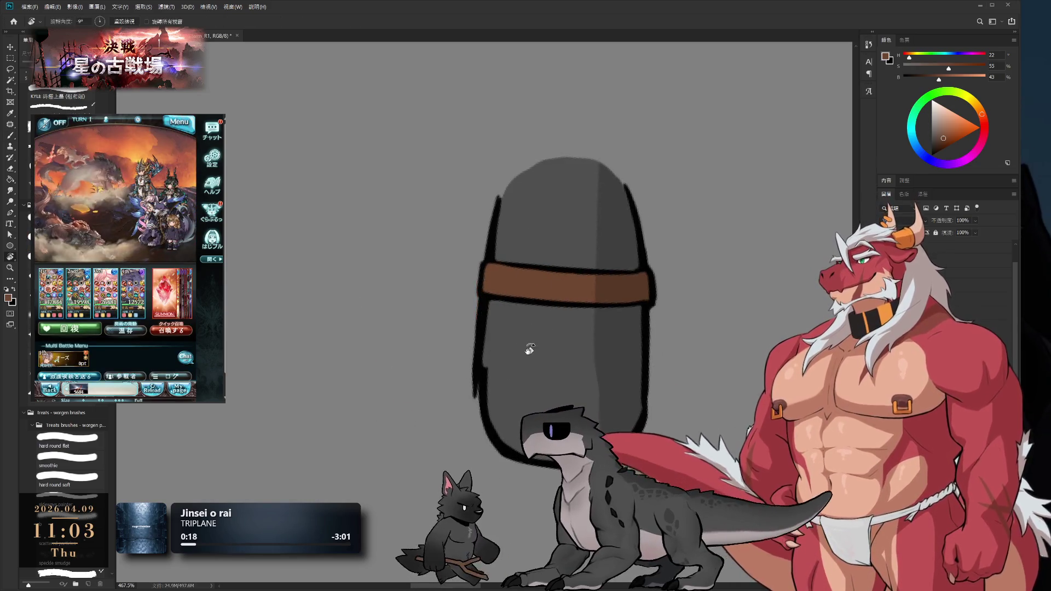
pyautogui.press('b')
pyautogui.keyDown('alt'); pyautogui.click(500, 368); pyautogui.keyUp('alt')
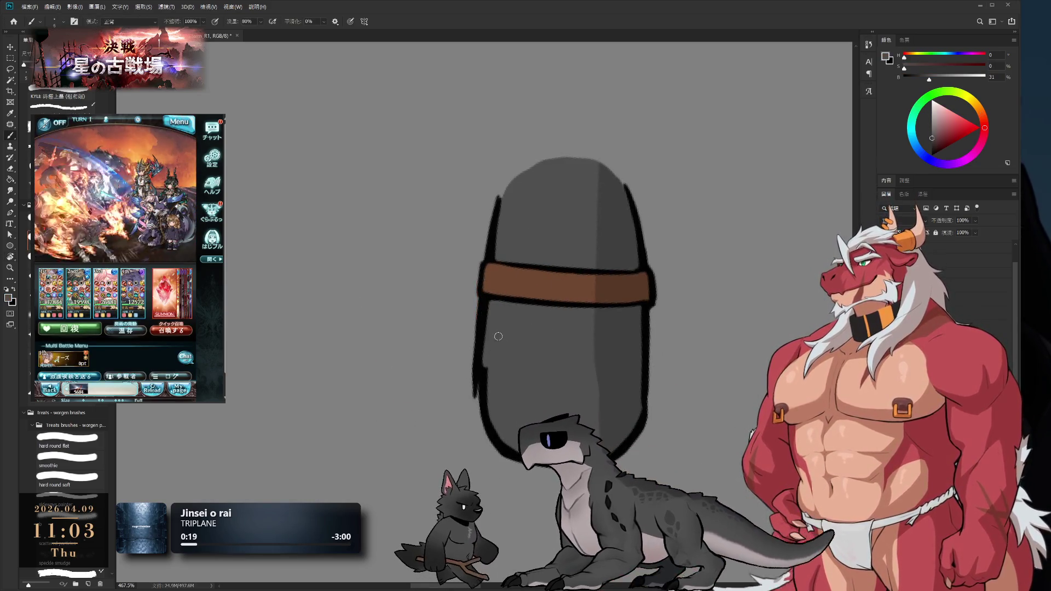
pyautogui.keyDown('alt'); pyautogui.click(479, 359); pyautogui.keyUp('alt')
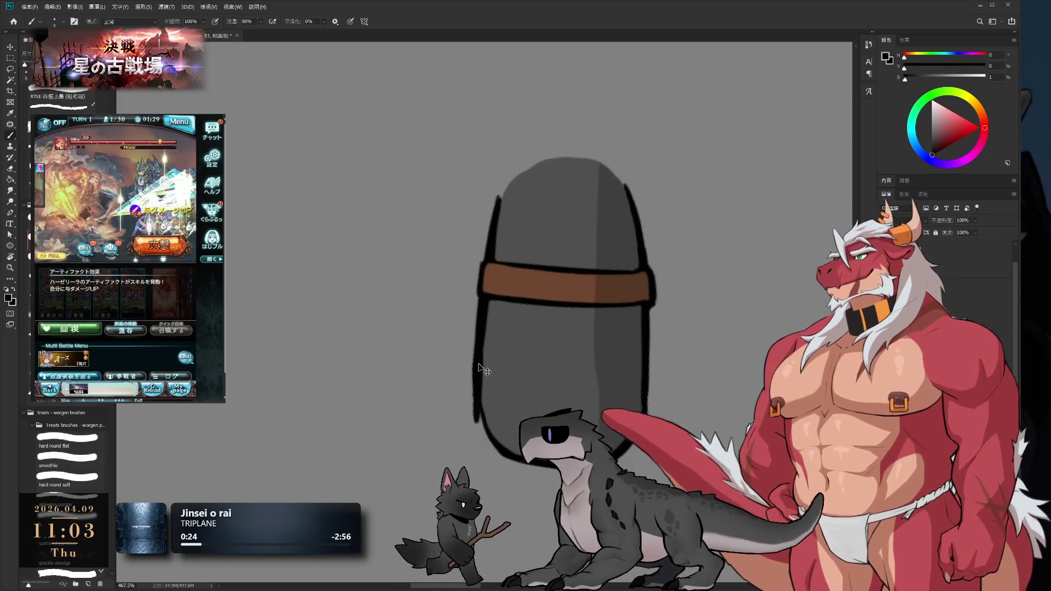
pyautogui.moveTo(475, 394); pyautogui.dragTo(480, 420)
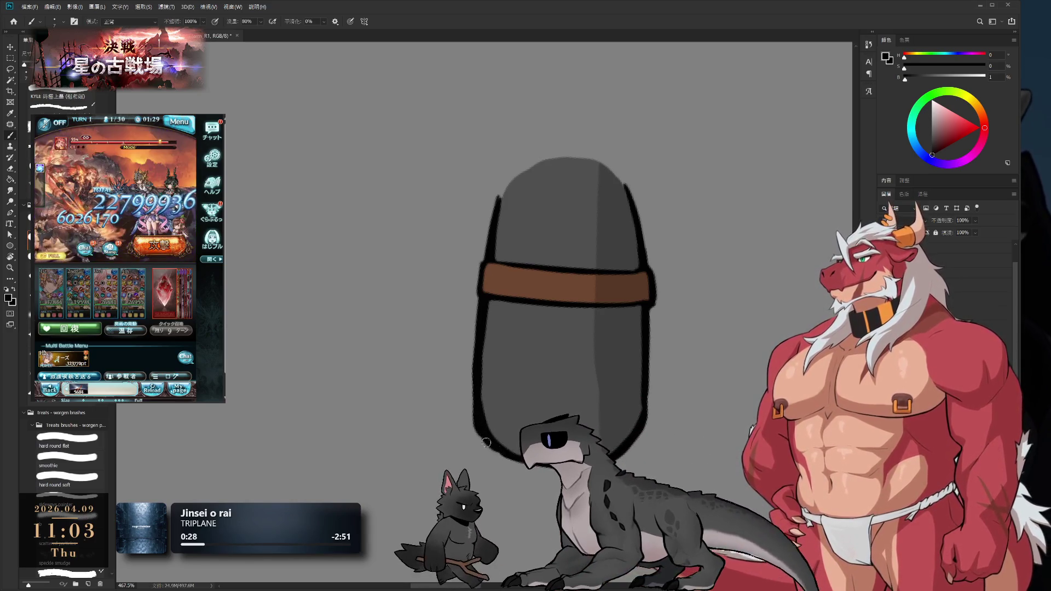
# Tilt the view about 25 degrees, touch up the sleeve with brush and eraser, and zoom out
pyautogui.press('r')
pyautogui.moveTo(509, 306)
pyautogui.mouseDown()
pyautogui.moveTo(482, 279)
pyautogui.moveTo(487, 300)
pyautogui.moveTo(477, 306)
pyautogui.mouseUp()
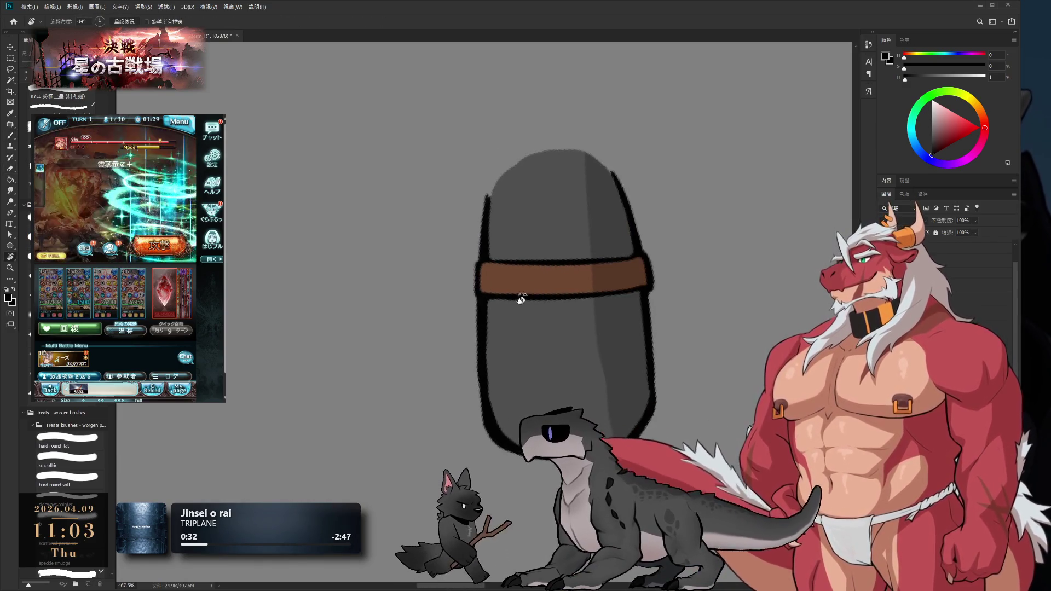
pyautogui.press('e')
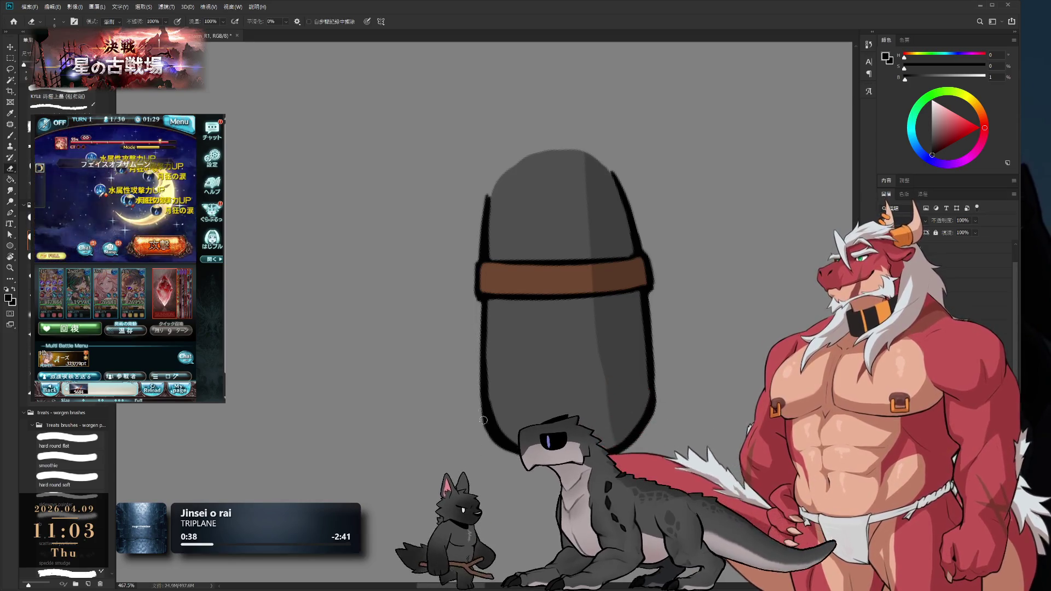
pyautogui.press('b')
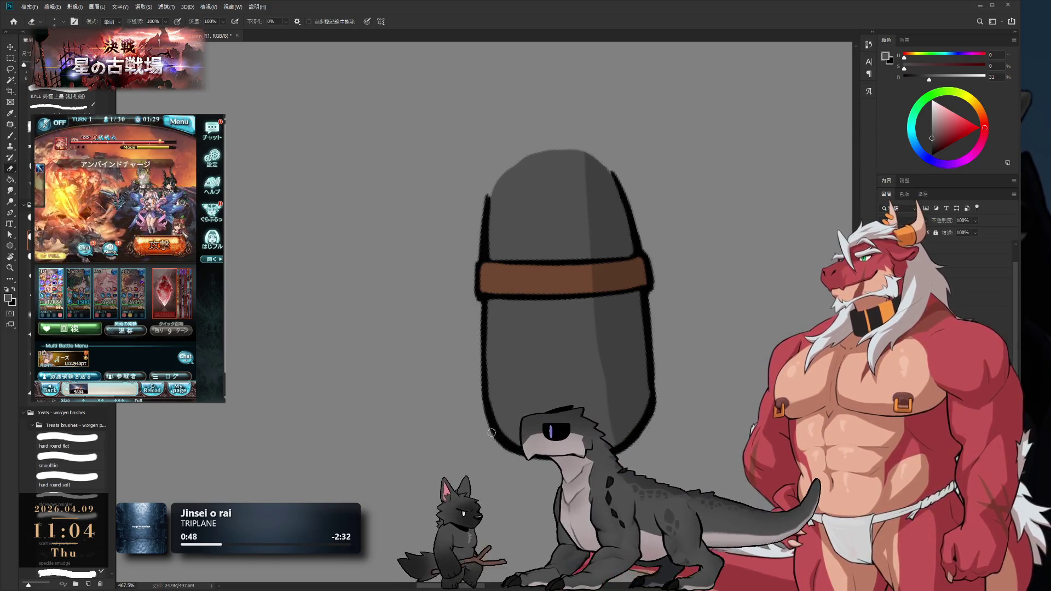
pyautogui.press('b')
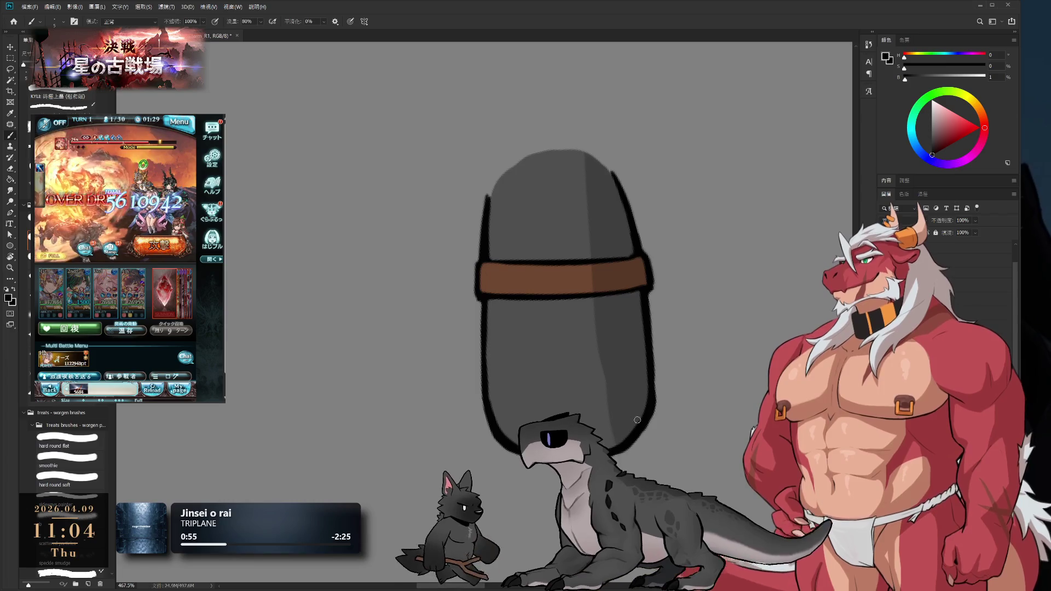
pyautogui.press('e')
pyautogui.scroll(-3, 646, 448)
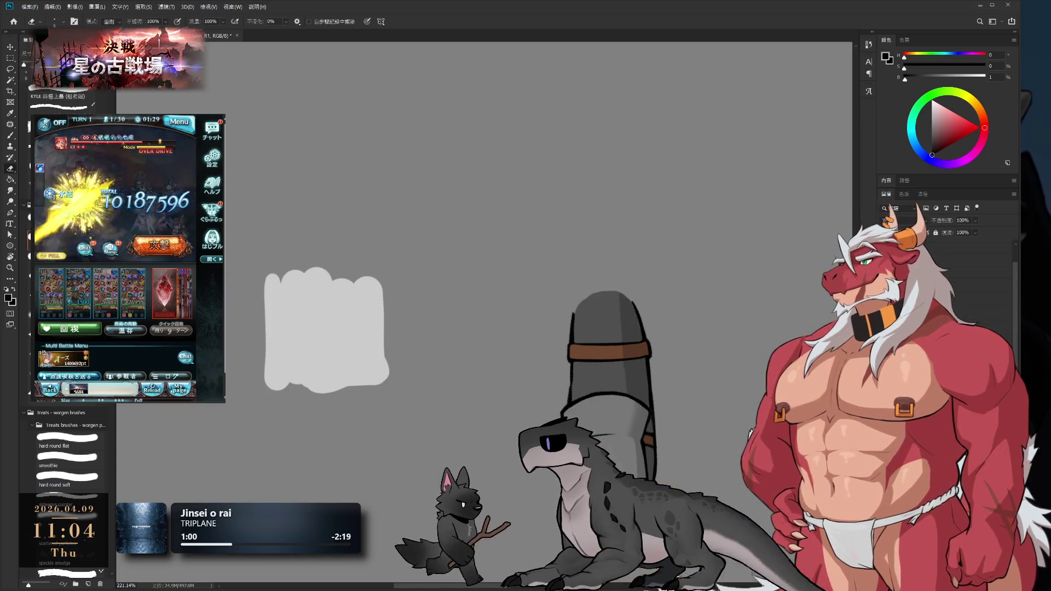
# Tilt the view about 15 degrees and paint and erase the lighter grey lower section
pyautogui.press('r')
pyautogui.moveTo(744, 323); pyautogui.dragTo(731, 418)
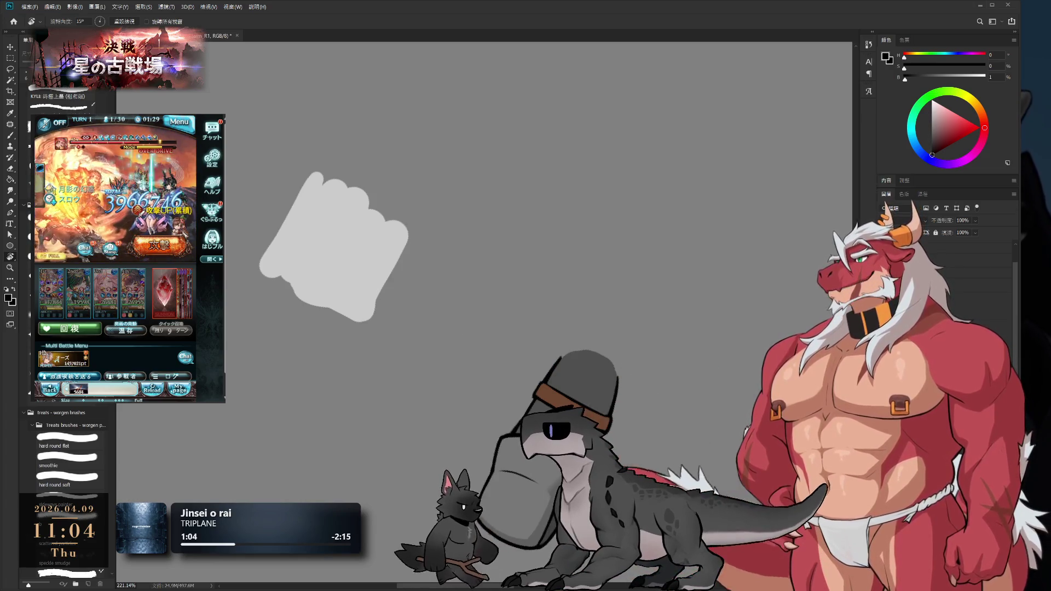
pyautogui.scroll(-3, 454, 77)
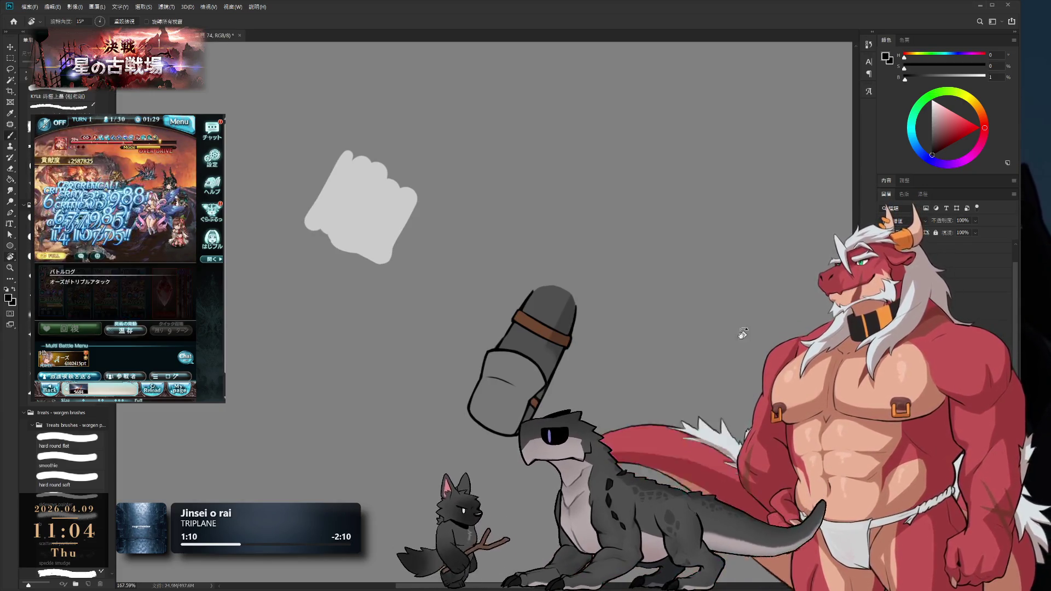
pyautogui.press('b')
pyautogui.press('e')
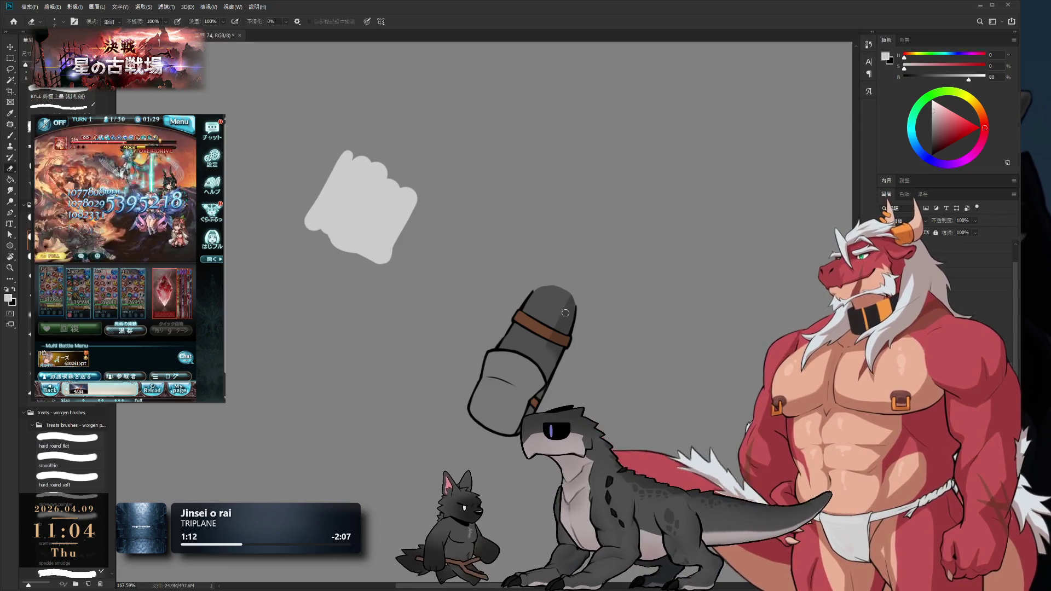
# Turn the view to about 68 degrees and adjust the brush from size 15 to about 9
pyautogui.press('r')
pyautogui.moveTo(504, 435); pyautogui.dragTo(621, 430)
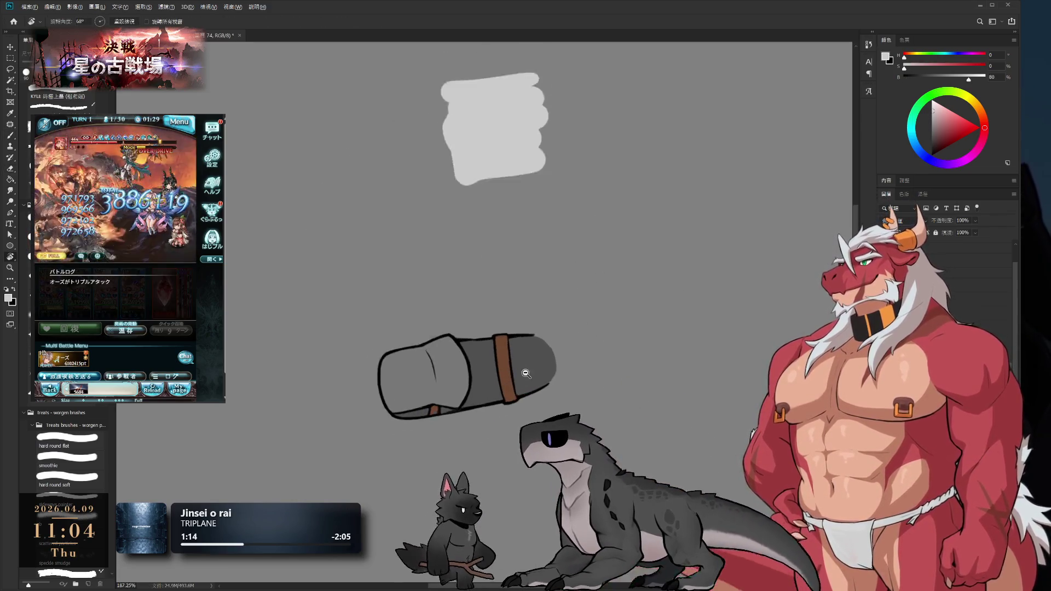
pyautogui.scroll(3, 496, 329)
pyautogui.press('b')
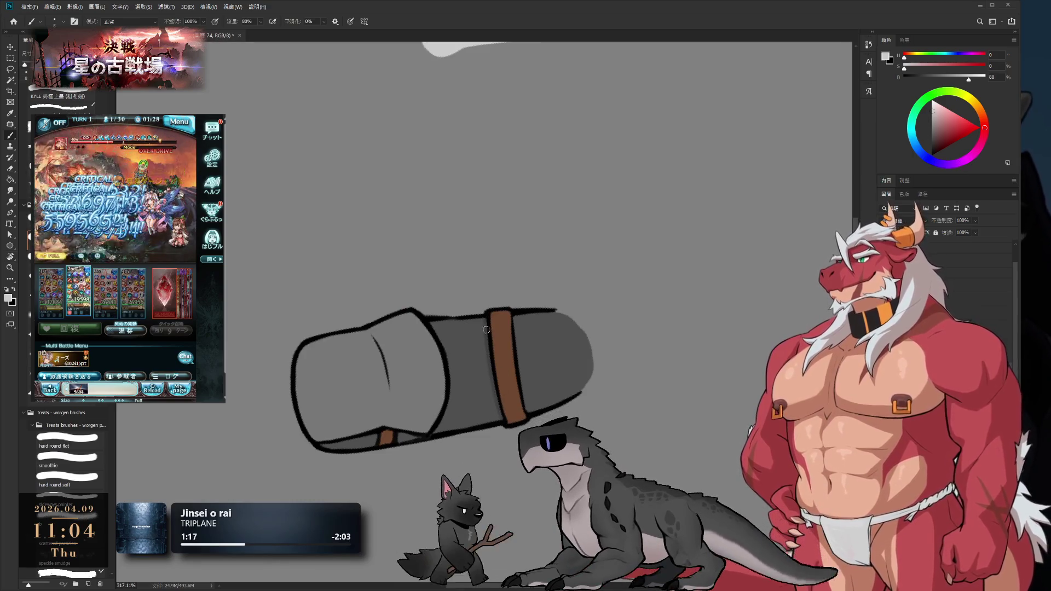
pyautogui.press(']')
pyautogui.press(']')
pyautogui.press(']')
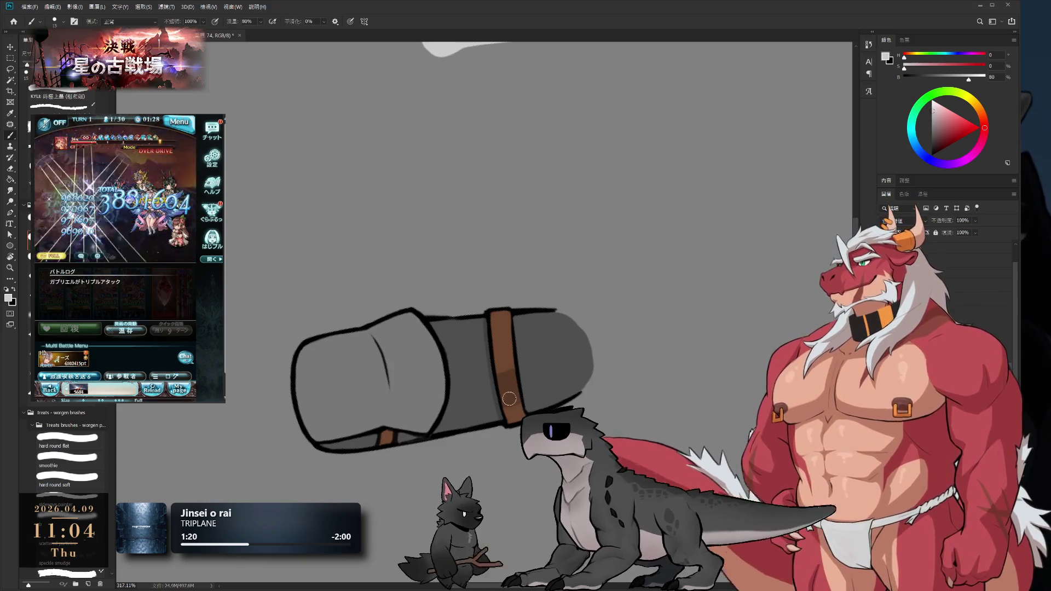
pyautogui.press('[')
pyautogui.press('[')
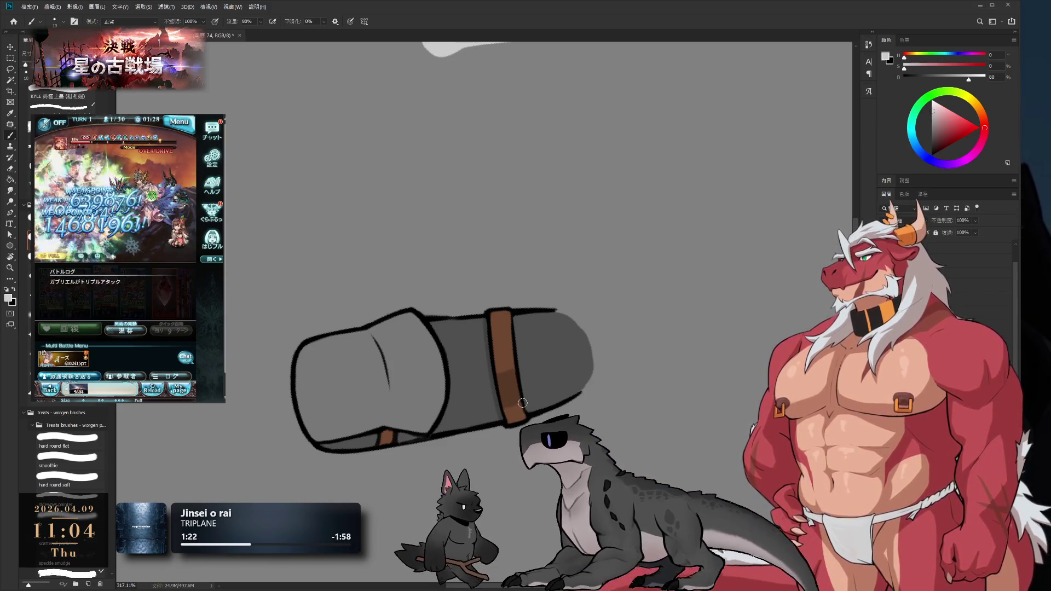
# Rotate the view 75 degrees counter-clockwise, paint and erase the fold, and zoom out
pyautogui.press('r')
pyautogui.moveTo(629, 411)
pyautogui.mouseDown()
pyautogui.moveTo(640, 172)
pyautogui.moveTo(678, 159)
pyautogui.mouseUp()
pyautogui.press('b')
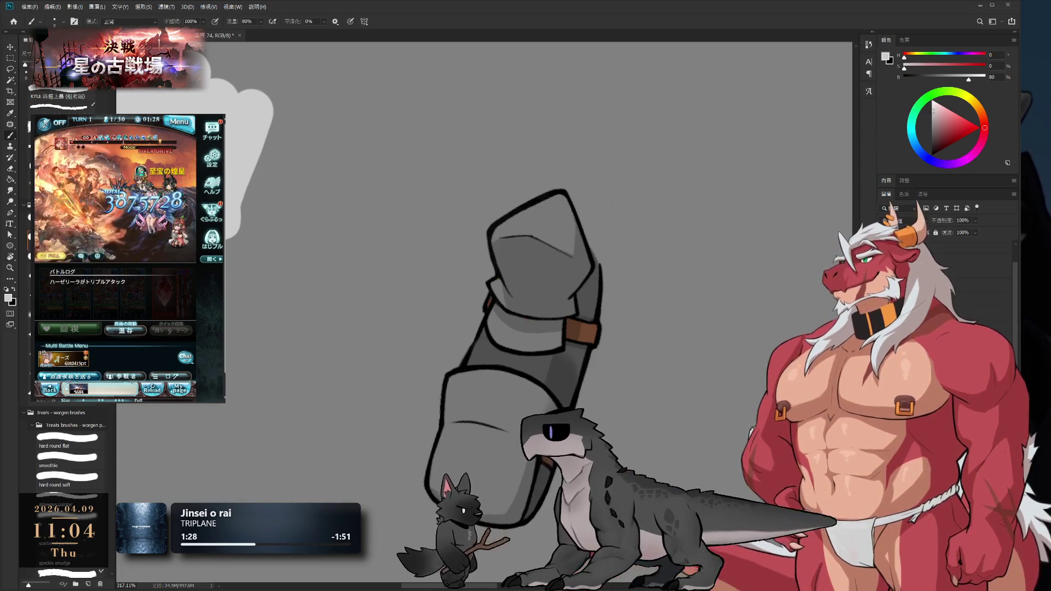
pyautogui.press('e')
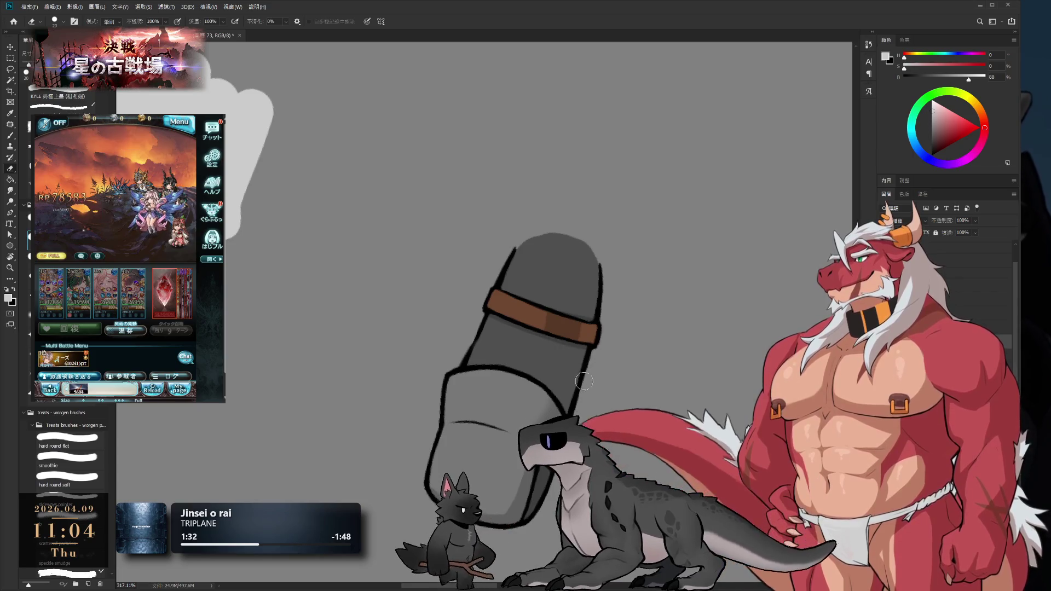
pyautogui.press('b')
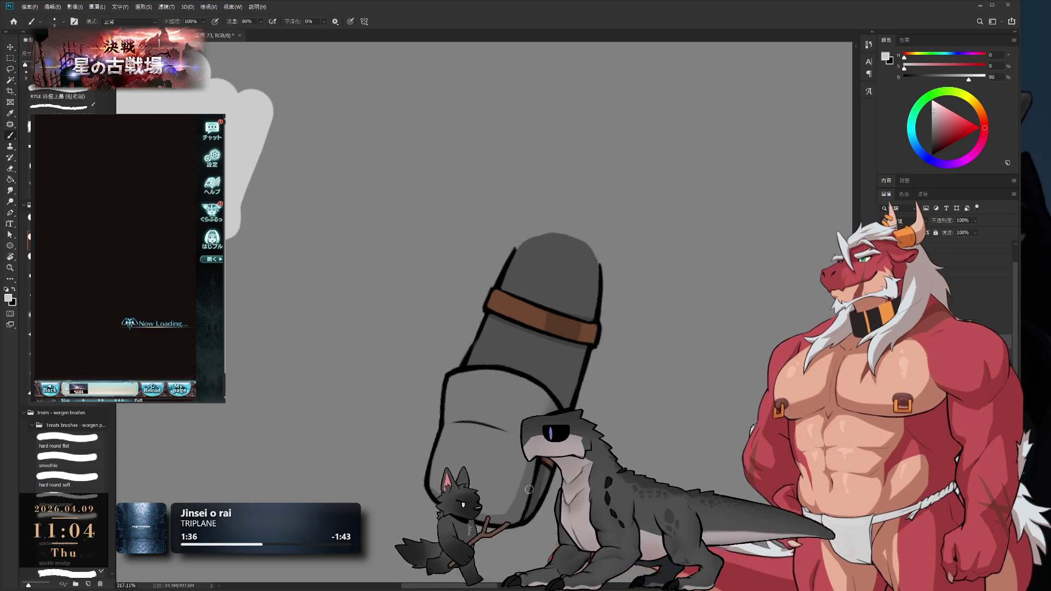
pyautogui.click(115, 304)
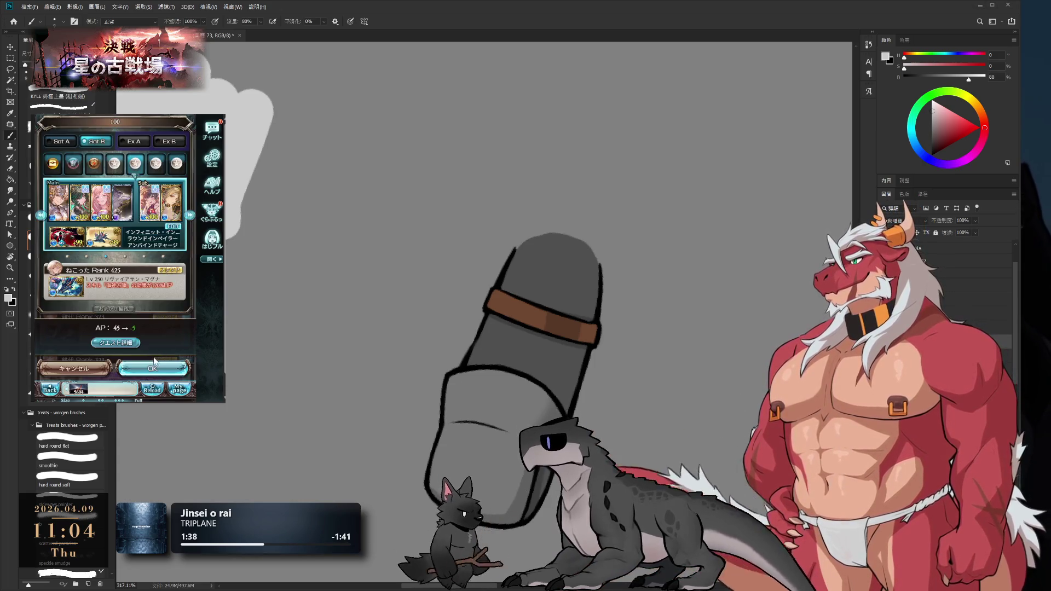
pyautogui.click(143, 325)
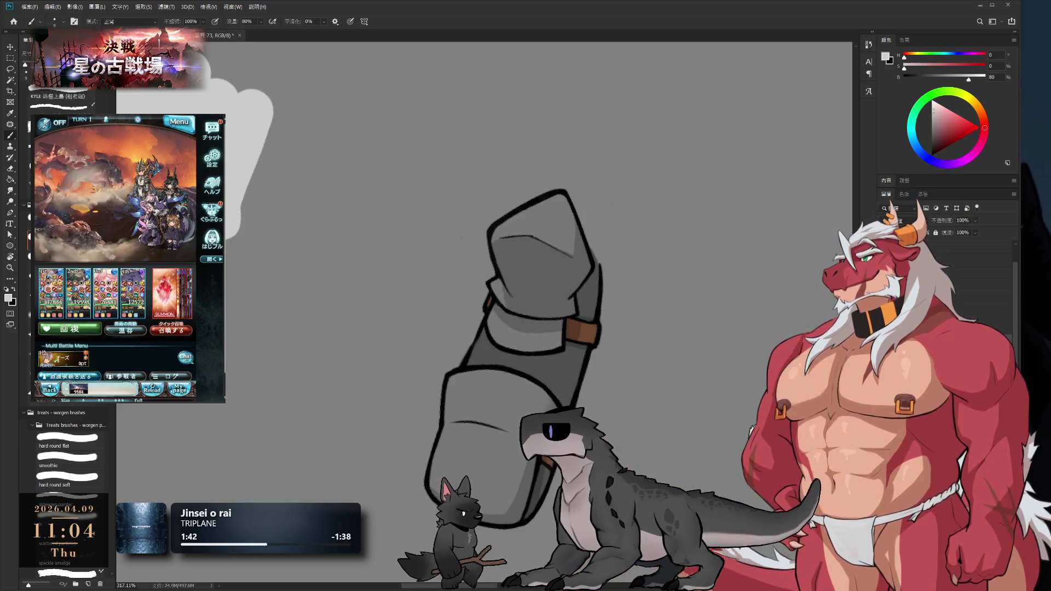
pyautogui.moveTo(635, 315); pyautogui.dragTo(554, 203)
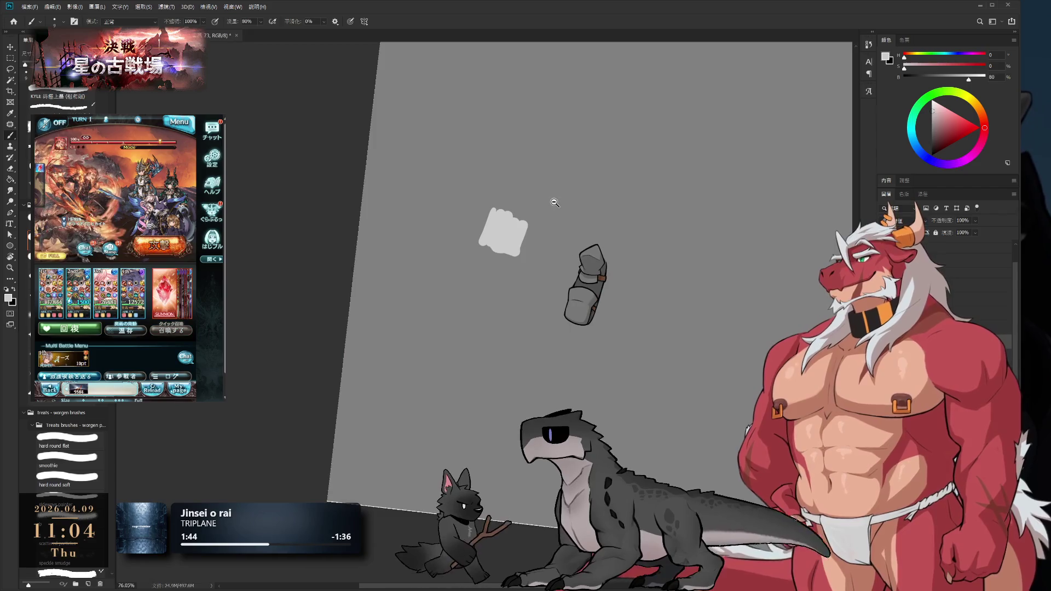
# Zoom out to about 52% and straighten the canvas view back upright
pyautogui.moveTo(621, 258)
pyautogui.mouseDown()
pyautogui.moveTo(660, 276)
pyautogui.moveTo(626, 265)
pyautogui.mouseUp()
pyautogui.press('r')
pyautogui.moveTo(711, 265)
pyautogui.mouseDown()
pyautogui.moveTo(751, 237)
pyautogui.moveTo(602, 311)
pyautogui.mouseUp()
pyautogui.scroll(2, 564, 240)
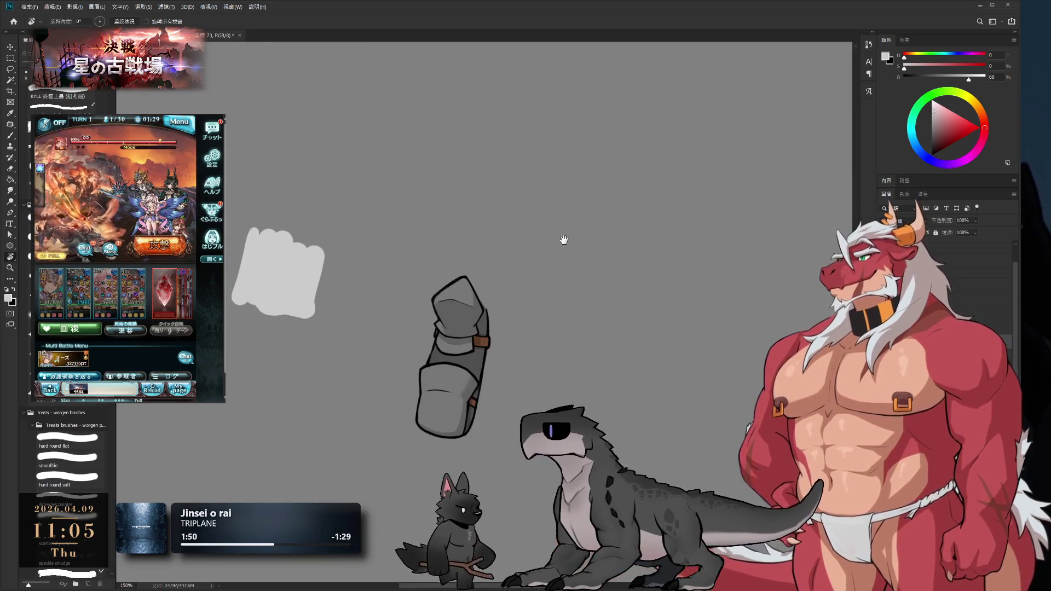
# Undo the grey sleeve strokes to restore the white hood, and sample its light grey
pyautogui.hotkey('ctrl', 'z')
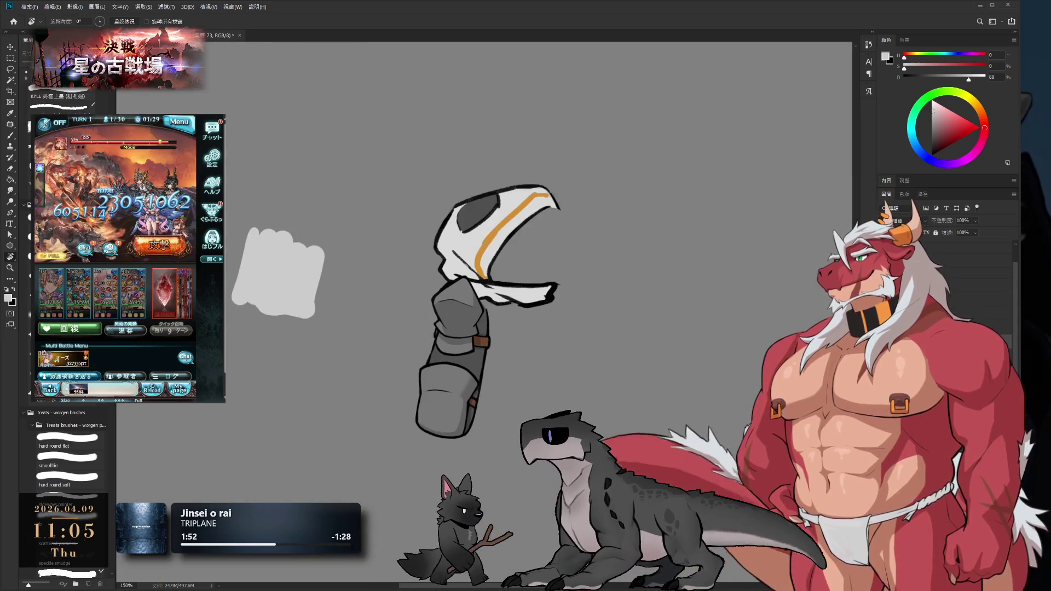
pyautogui.hotkey('ctrl', 'z')
pyautogui.hotkey('ctrl', 'z')
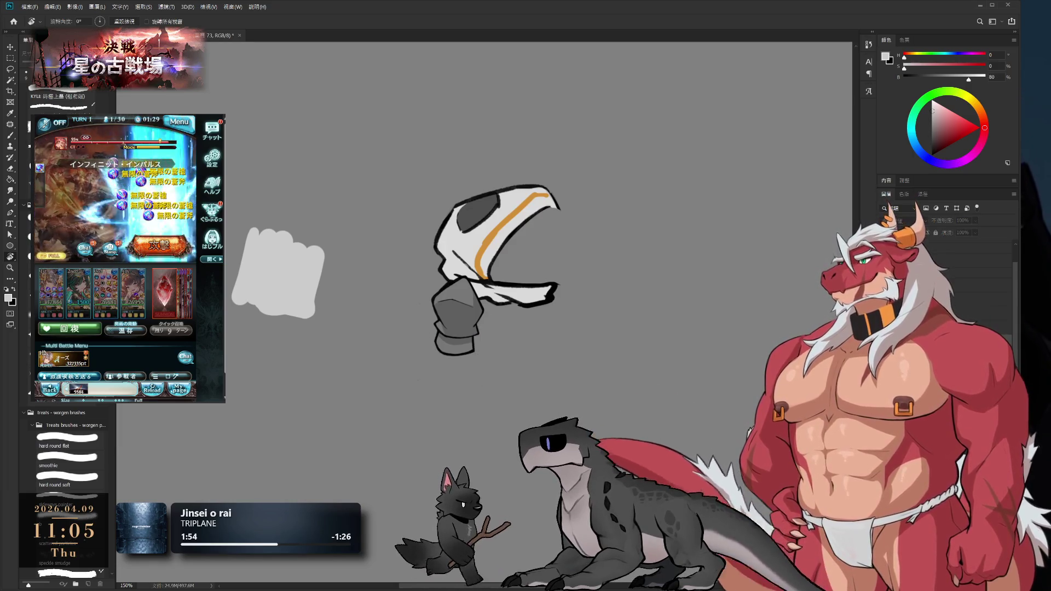
pyautogui.scroll(3, 460, 251)
pyautogui.moveTo(518, 234)
pyautogui.mouseDown()
pyautogui.moveTo(480, 307)
pyautogui.moveTo(468, 449)
pyautogui.moveTo(520, 298)
pyautogui.mouseUp()
pyautogui.press('b')
pyautogui.keyDown('alt'); pyautogui.click(430, 297); pyautogui.keyUp('alt')
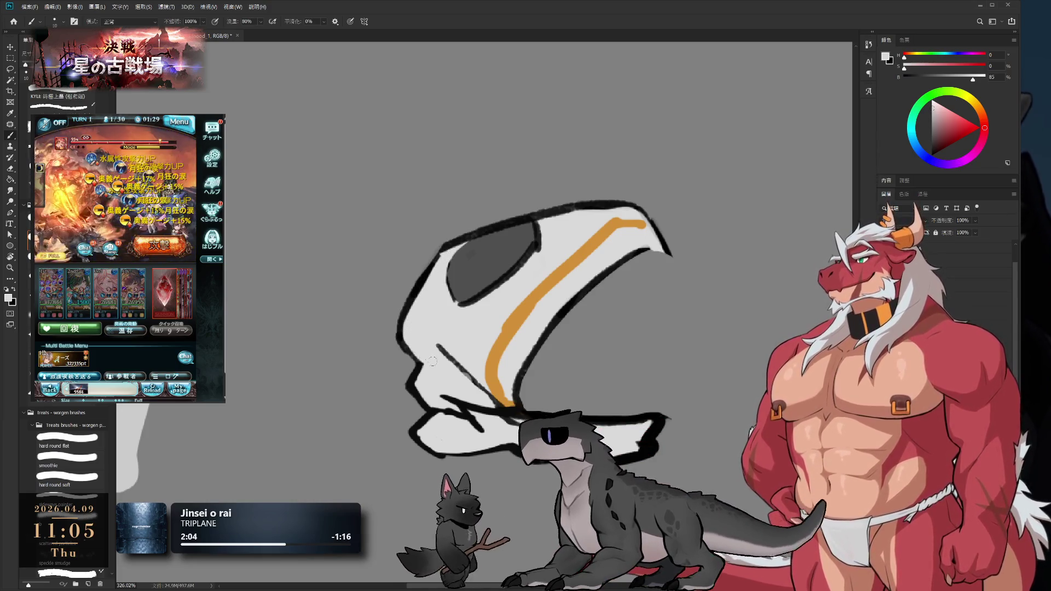
# Touch up the hood's outline in black, then paint light grey over its left outline
pyautogui.press('x')
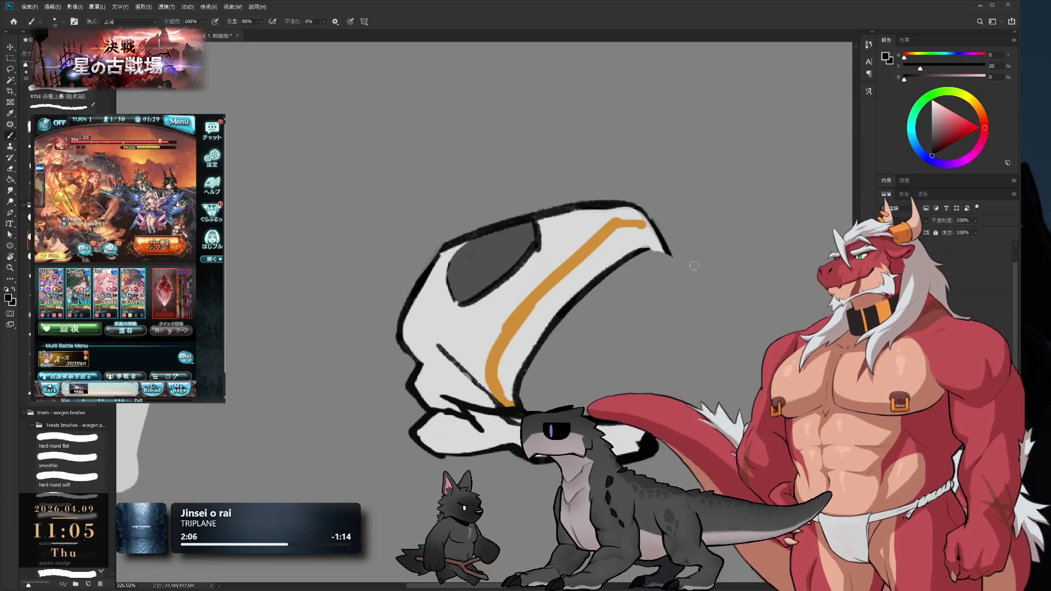
pyautogui.press('e')
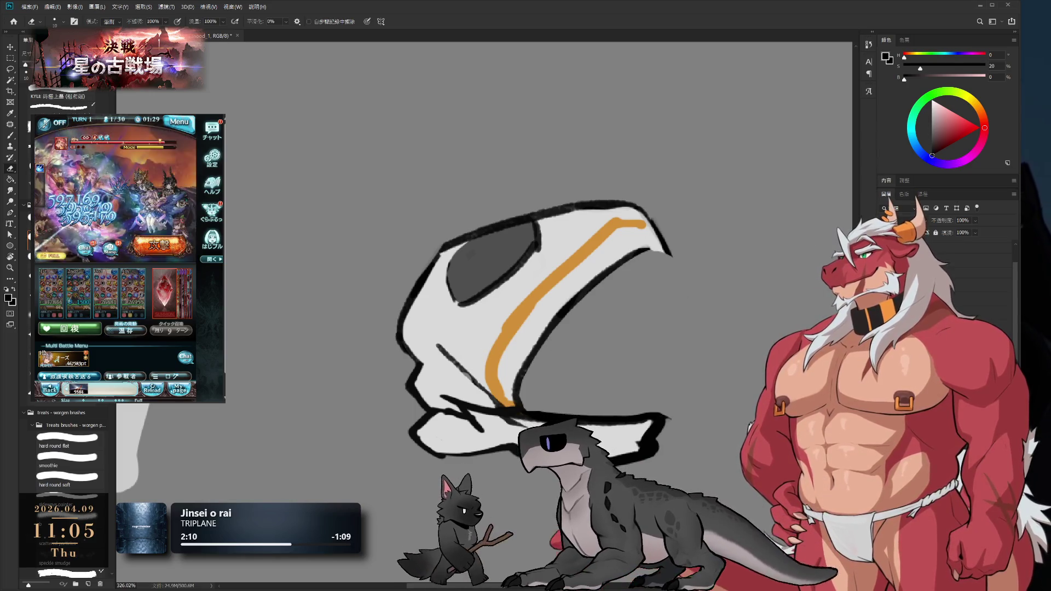
pyautogui.press('b')
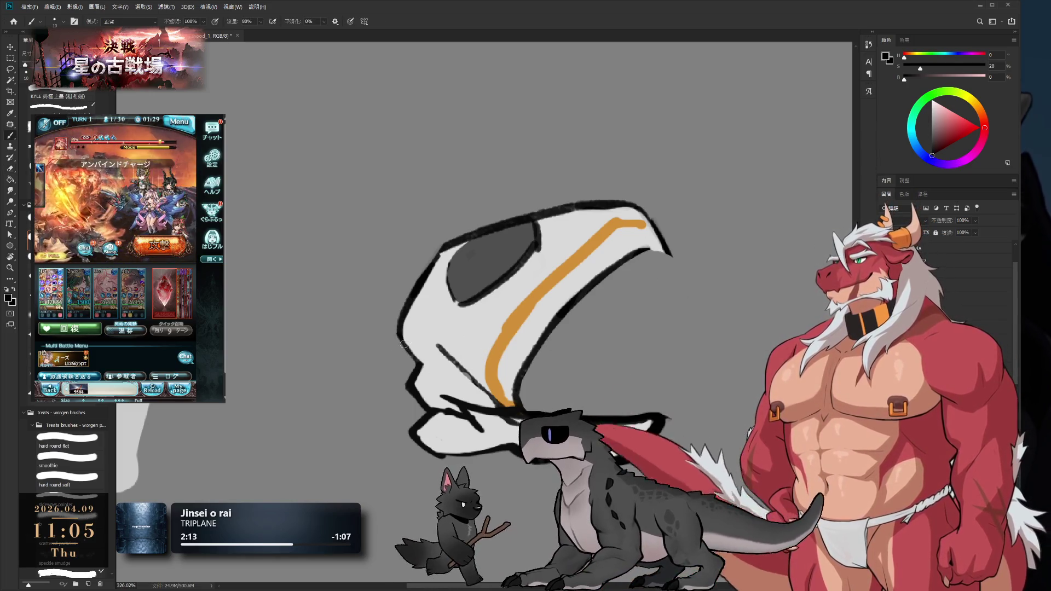
pyautogui.press('e')
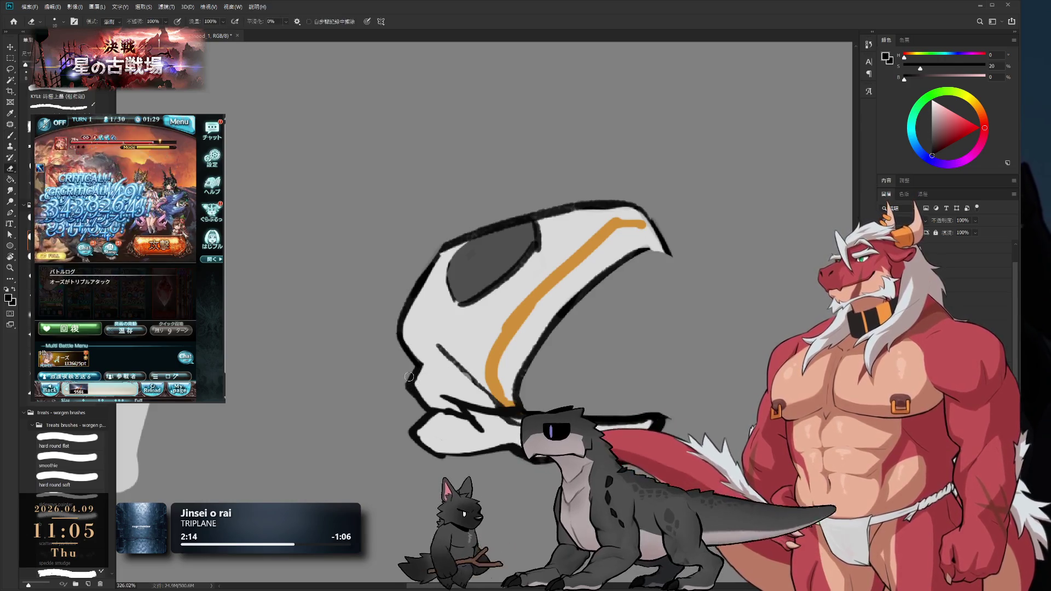
pyautogui.press('b')
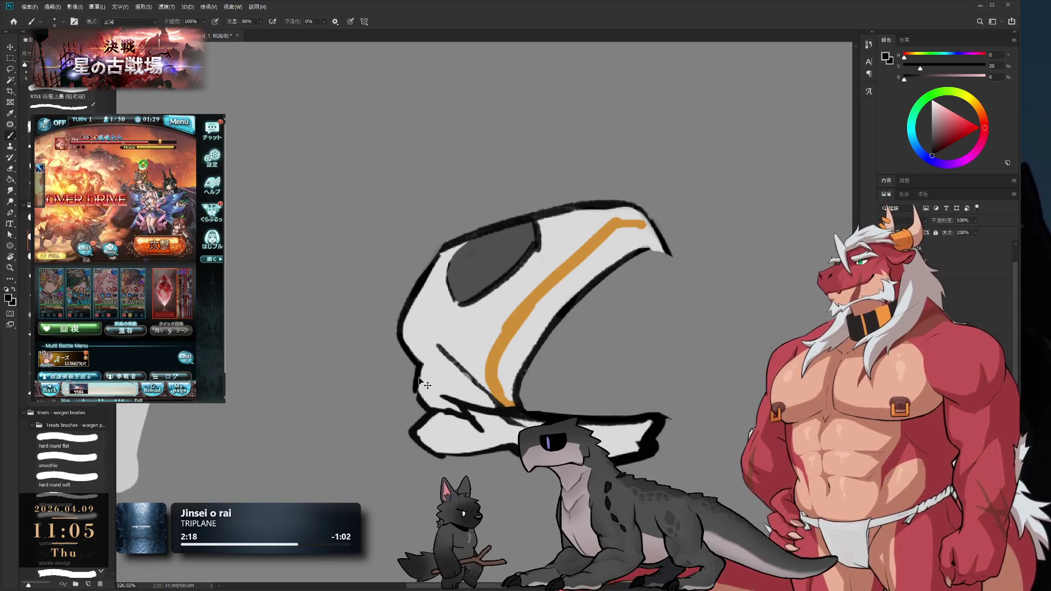
pyautogui.keyDown('alt'); pyautogui.click(430, 377); pyautogui.keyUp('alt')
pyautogui.moveTo(425, 362)
pyautogui.mouseDown()
pyautogui.moveTo(419, 402)
pyautogui.moveTo(422, 384)
pyautogui.moveTo(547, 247)
pyautogui.moveTo(610, 229)
pyautogui.moveTo(547, 274)
pyautogui.moveTo(503, 329)
pyautogui.mouseUp()
pyautogui.press('r')
pyautogui.keyDown('alt'); pyautogui.click(499, 353); pyautogui.keyUp('alt')
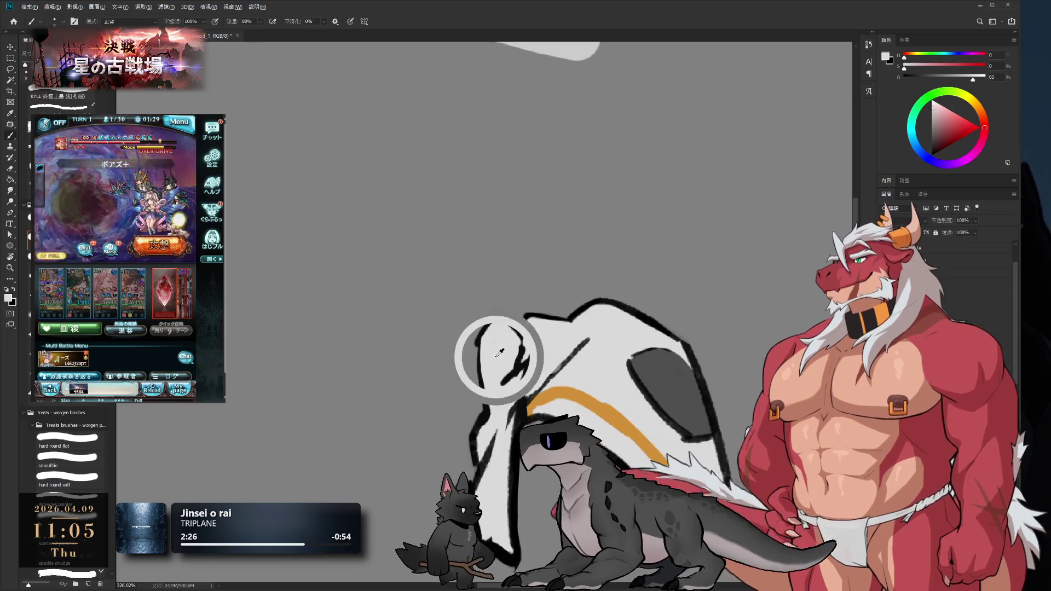
# Rotate the view to about 83 degrees and touch up the outline, sampling the hood's light grey
pyautogui.scroll(4, 509, 273)
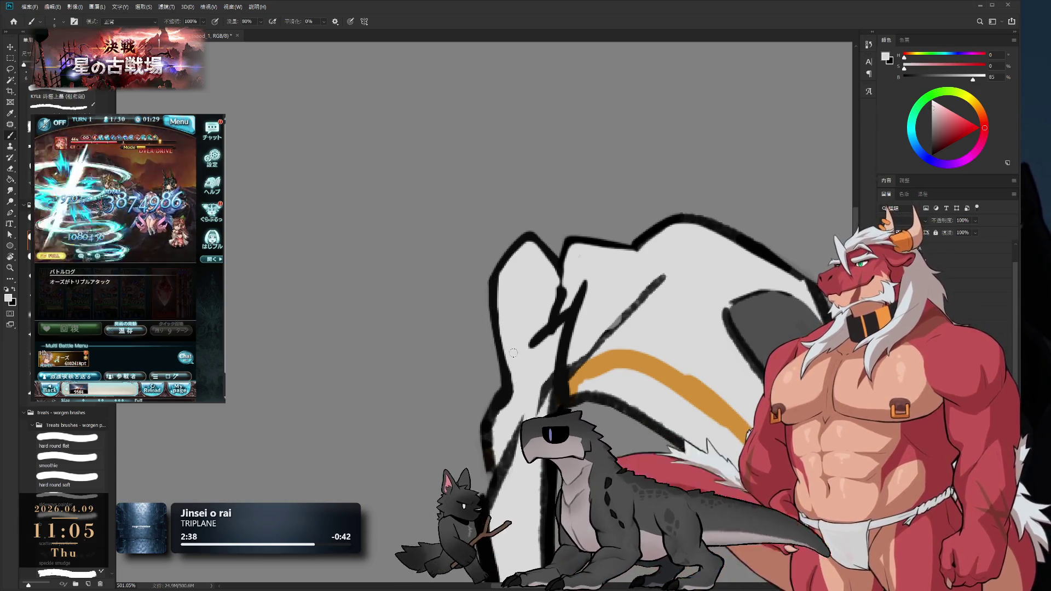
pyautogui.press('r')
pyautogui.moveTo(503, 319)
pyautogui.mouseDown()
pyautogui.moveTo(547, 274)
pyautogui.moveTo(492, 363)
pyautogui.mouseUp()
pyautogui.press('b')
pyautogui.press('x')
pyautogui.press('e')
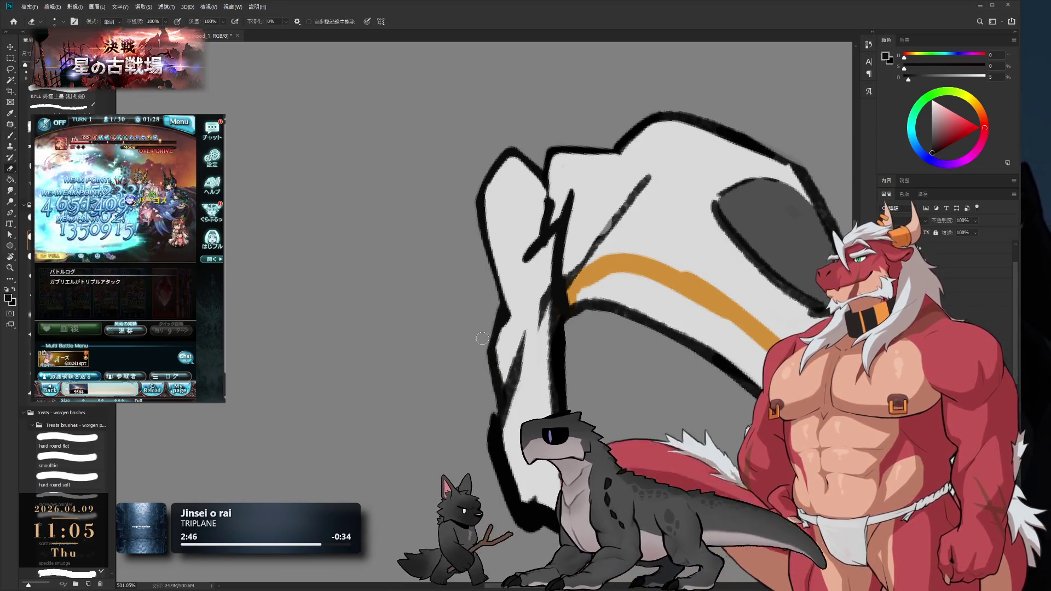
pyautogui.press('b')
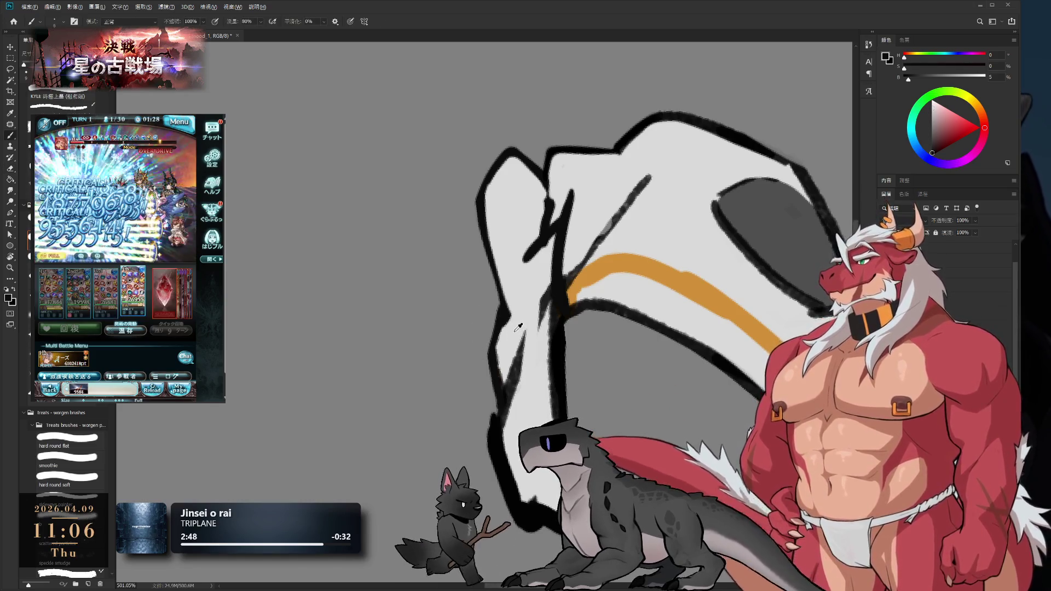
pyautogui.keyDown('alt'); pyautogui.click(518, 328); pyautogui.keyUp('alt')
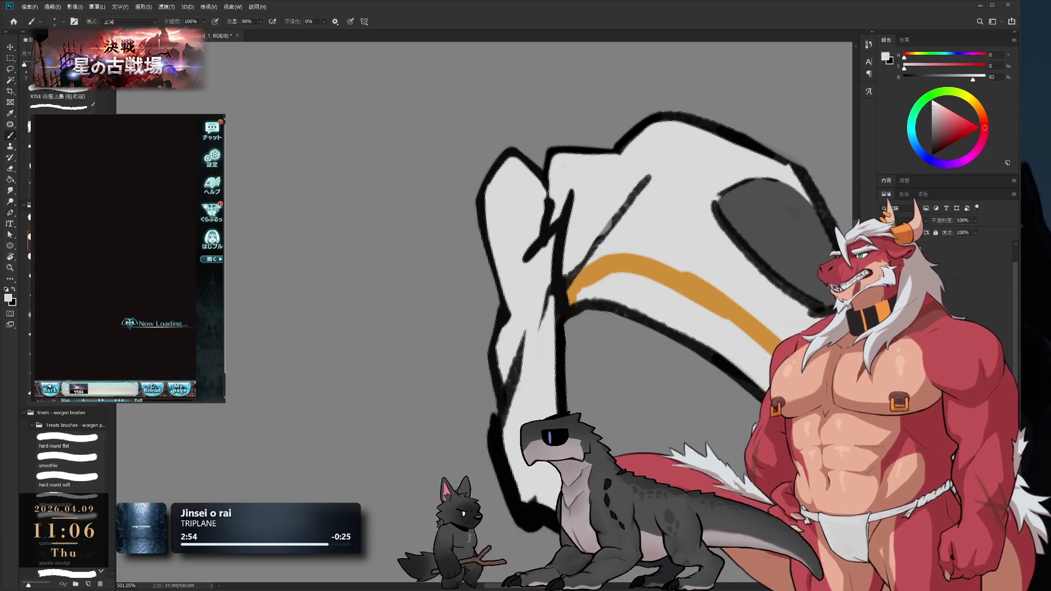
pyautogui.click(115, 301)
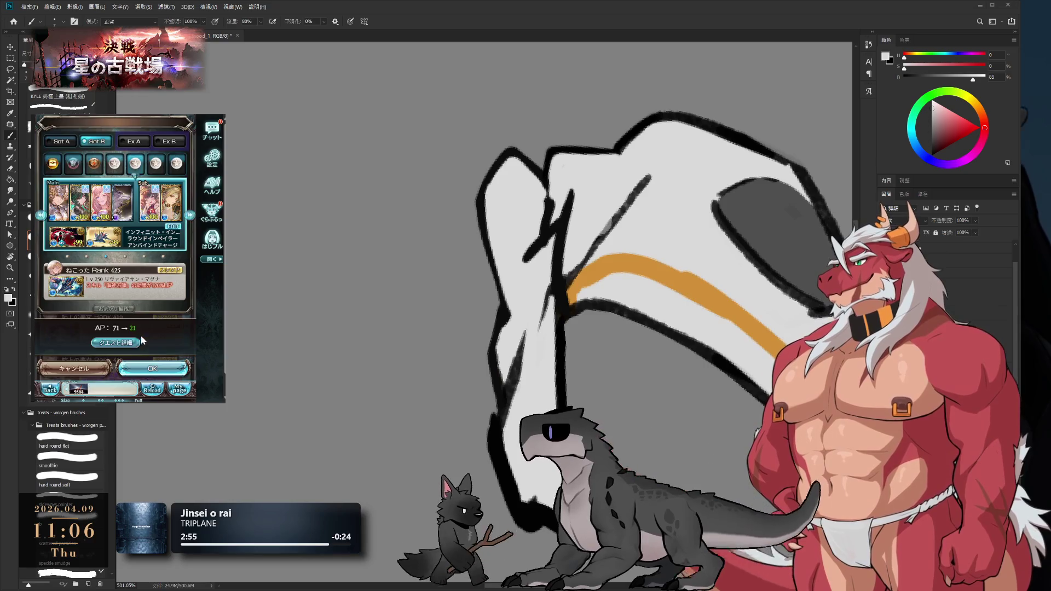
pyautogui.click(152, 368)
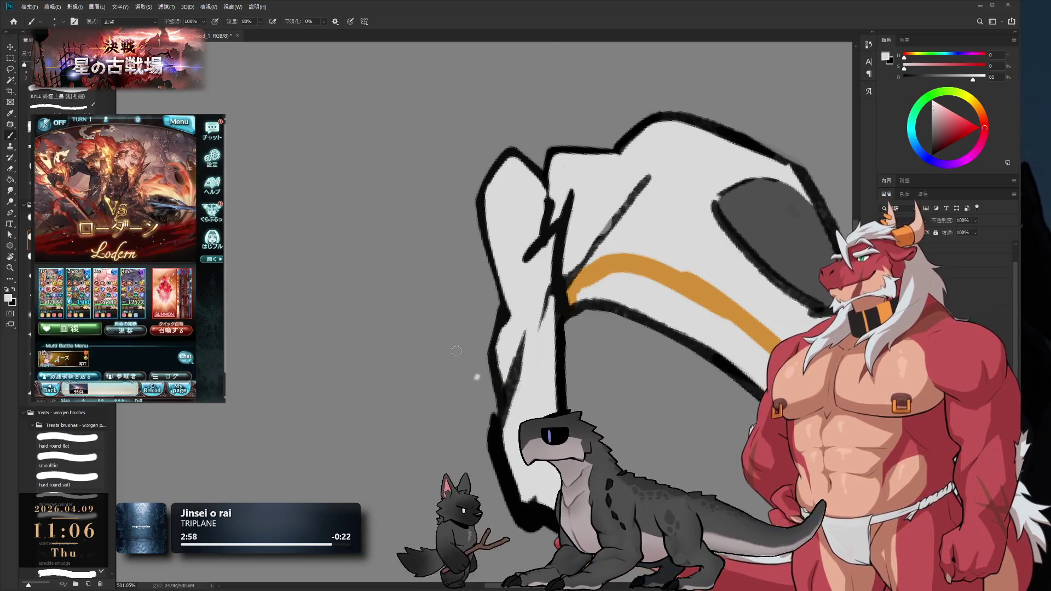
# Sample black from the outline and alternate erasing and painting the hood's edges
pyautogui.press('x')
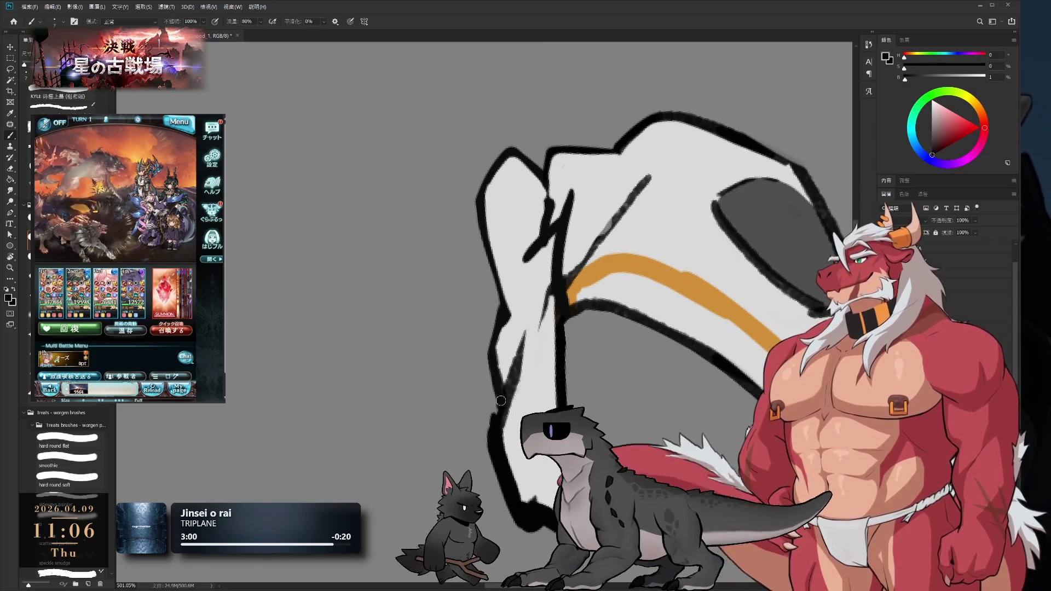
pyautogui.press('x')
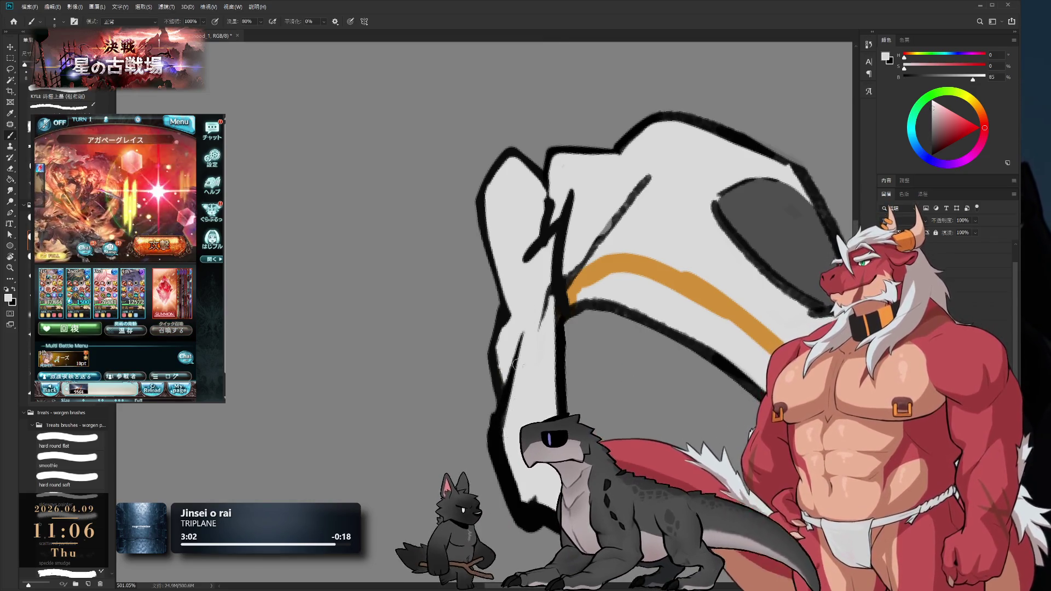
pyautogui.scroll(1, 525, 370)
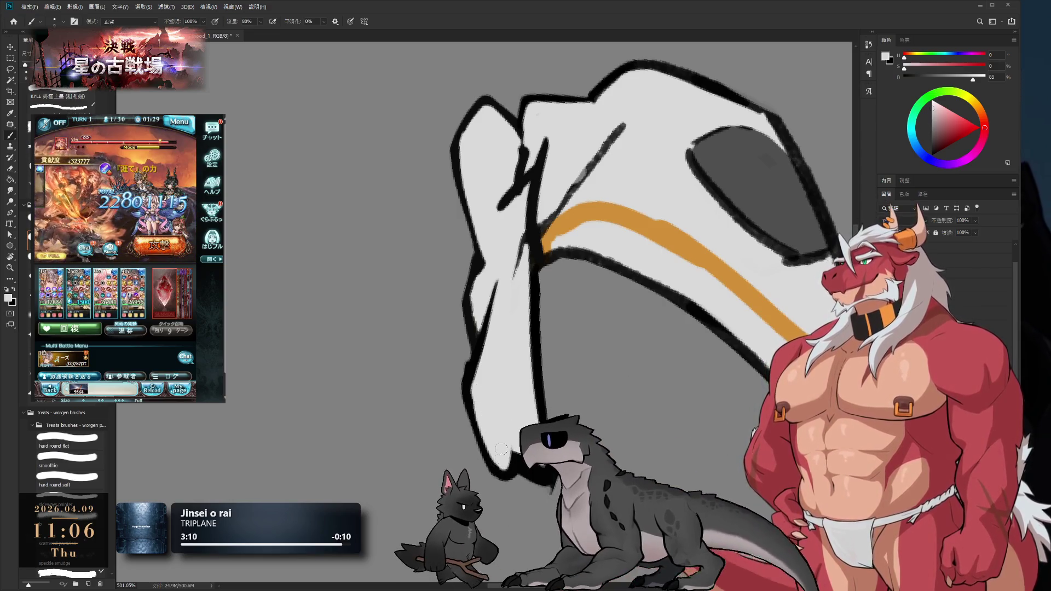
pyautogui.keyDown('alt'); pyautogui.click(520, 464); pyautogui.keyUp('alt')
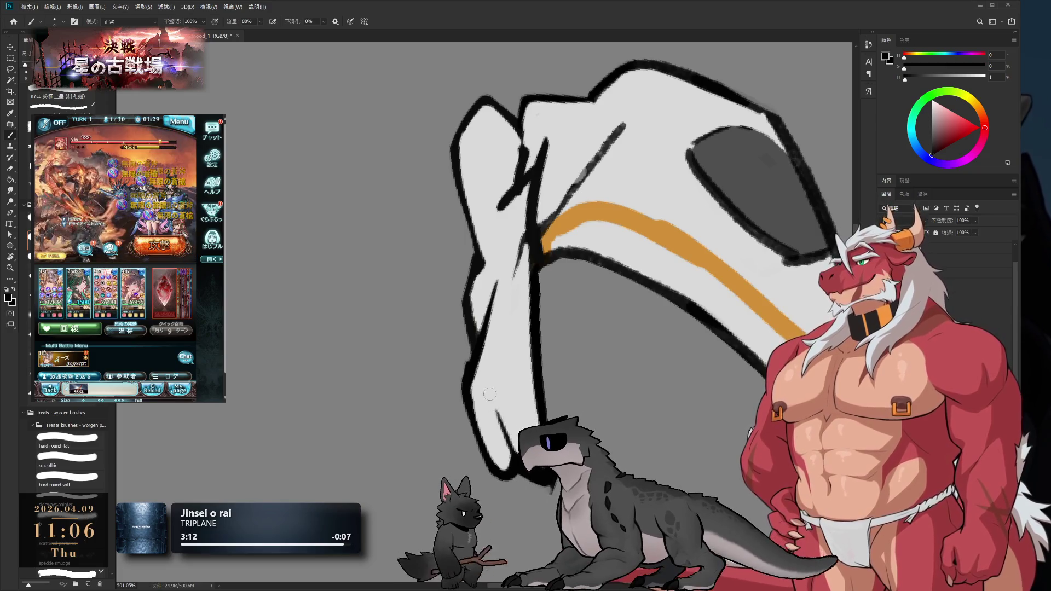
pyautogui.moveTo(520, 464)
pyautogui.mouseDown()
pyautogui.moveTo(640, 288)
pyautogui.moveTo(651, 229)
pyautogui.moveTo(697, 129)
pyautogui.moveTo(610, 341)
pyautogui.mouseUp()
pyautogui.press('e')
pyautogui.press('r')
pyautogui.press('b')
pyautogui.press('x')
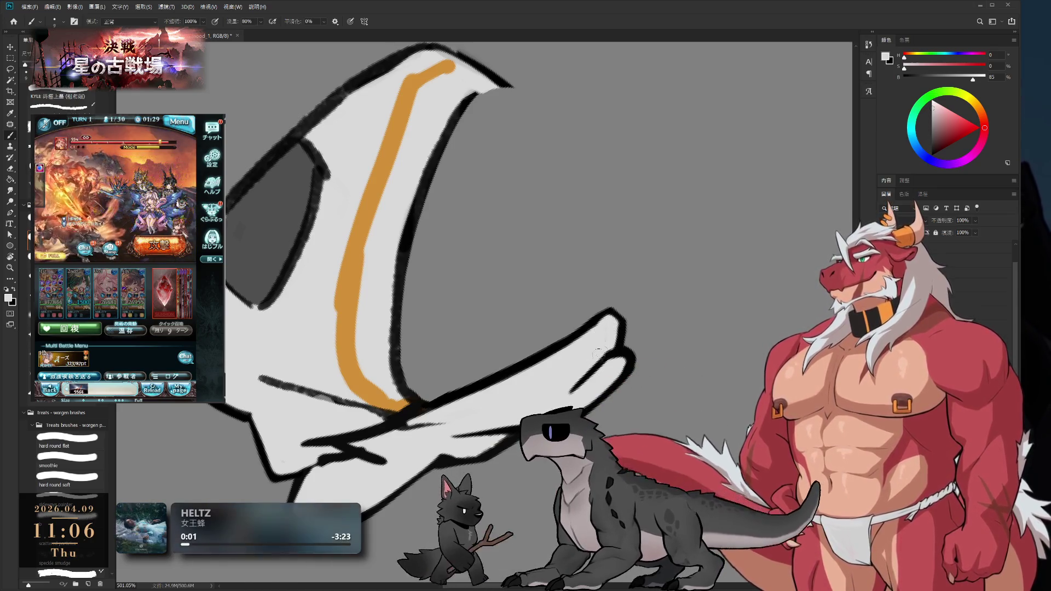
# Rotate the view to the folded lower edge, paint it, and zoom out
pyautogui.press('r')
pyautogui.moveTo(611, 330)
pyautogui.mouseDown()
pyautogui.moveTo(553, 350)
pyautogui.moveTo(510, 336)
pyautogui.mouseUp()
pyautogui.press('b')
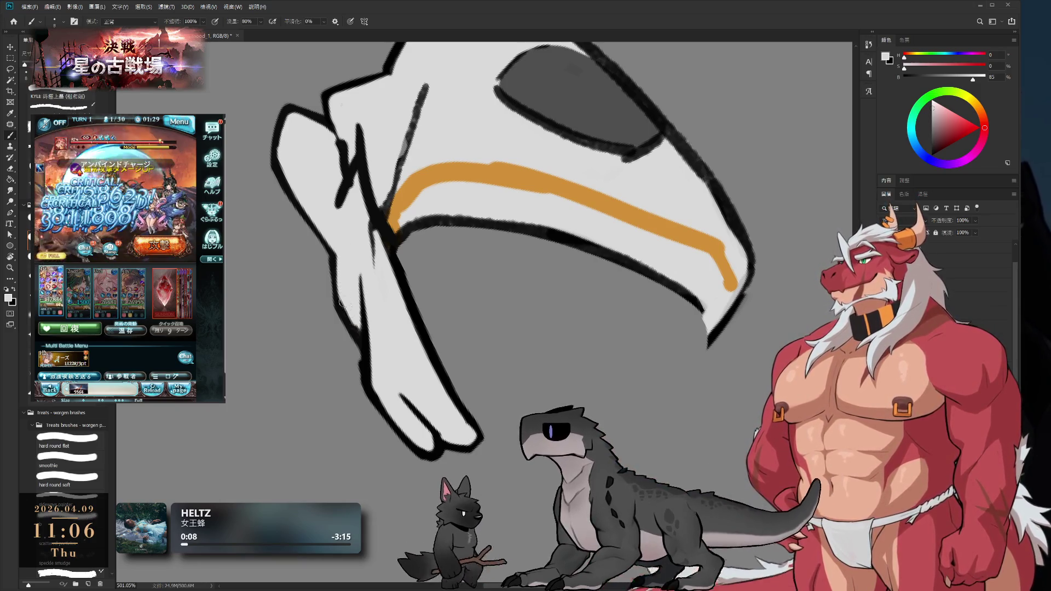
pyautogui.scroll(-5, 405, 295)
pyautogui.press('r')
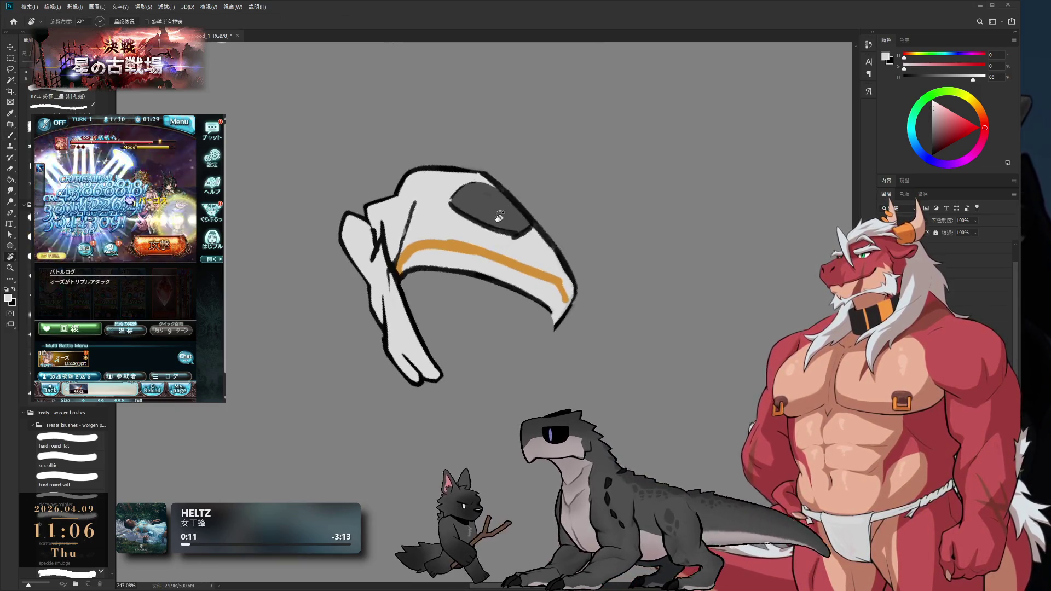
pyautogui.moveTo(404, 205); pyautogui.dragTo(366, 172)
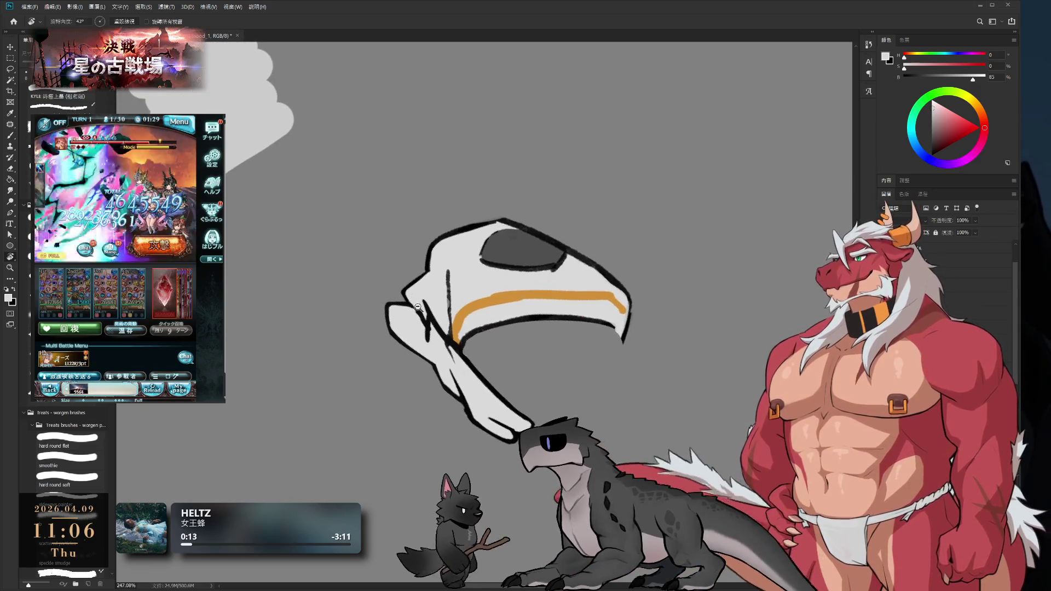
pyautogui.scroll(3, 448, 313)
pyautogui.press('b')
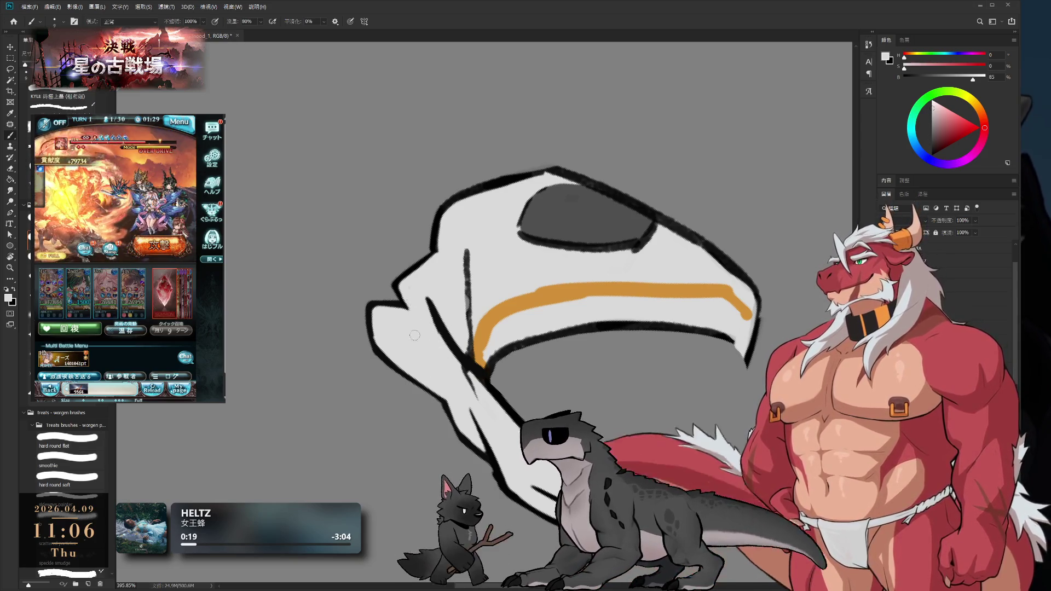
pyautogui.keyDown('alt'); pyautogui.click(458, 344); pyautogui.keyUp('alt')
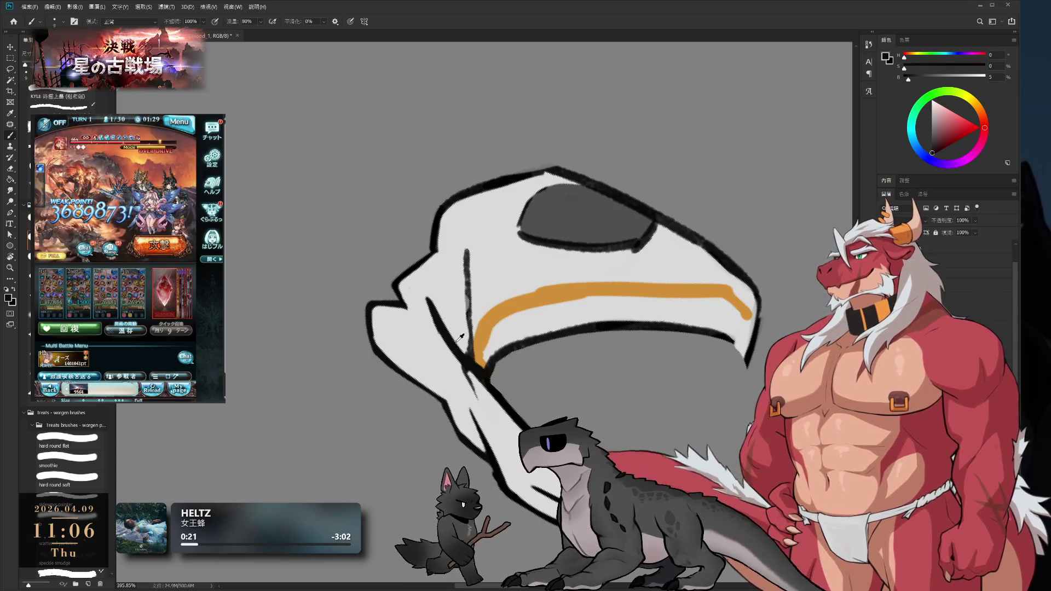
pyautogui.keyDown('alt'); pyautogui.click(433, 341); pyautogui.keyUp('alt')
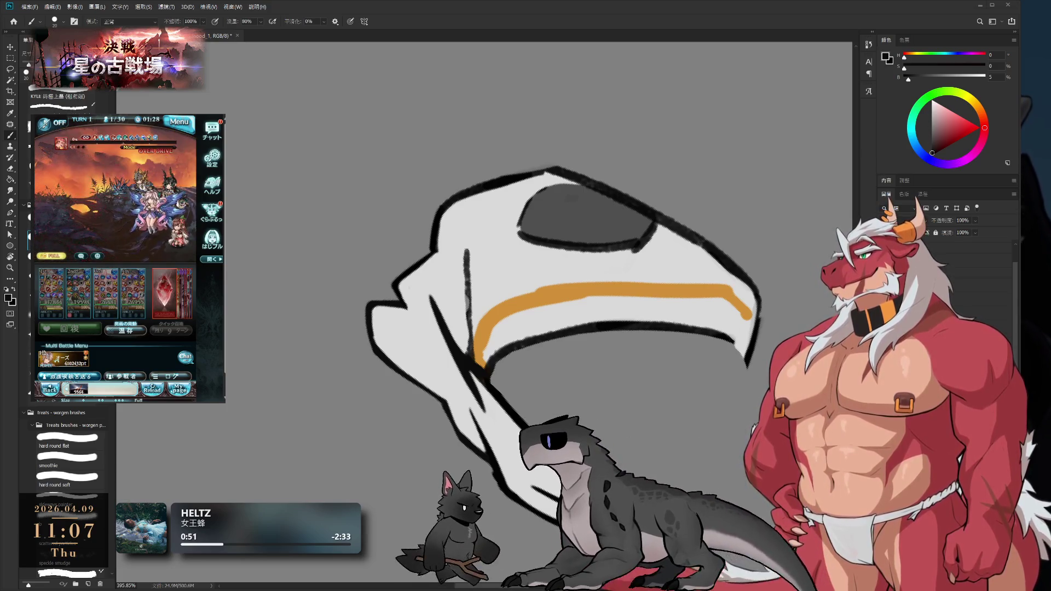
# Rotate the hood upright and resume light-grey painting, toggling between black and grey
pyautogui.press('r')
pyautogui.moveTo(613, 6)
pyautogui.mouseDown()
pyautogui.moveTo(741, 82)
pyautogui.moveTo(422, 129)
pyautogui.moveTo(649, 143)
pyautogui.mouseUp()
pyautogui.keyDown('alt'); pyautogui.click(533, 351); pyautogui.keyUp('alt')
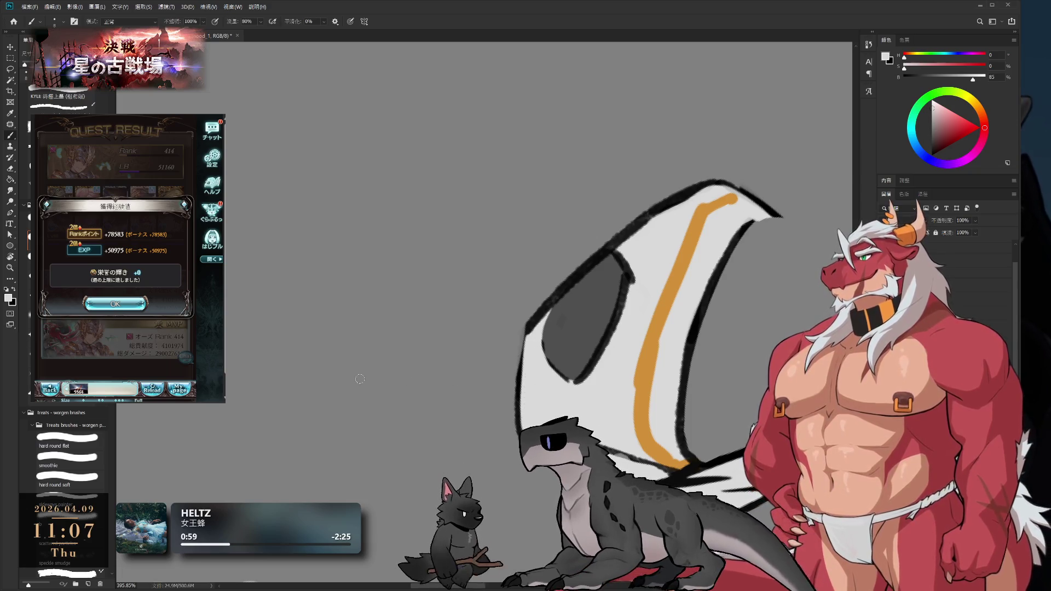
pyautogui.click(115, 304)
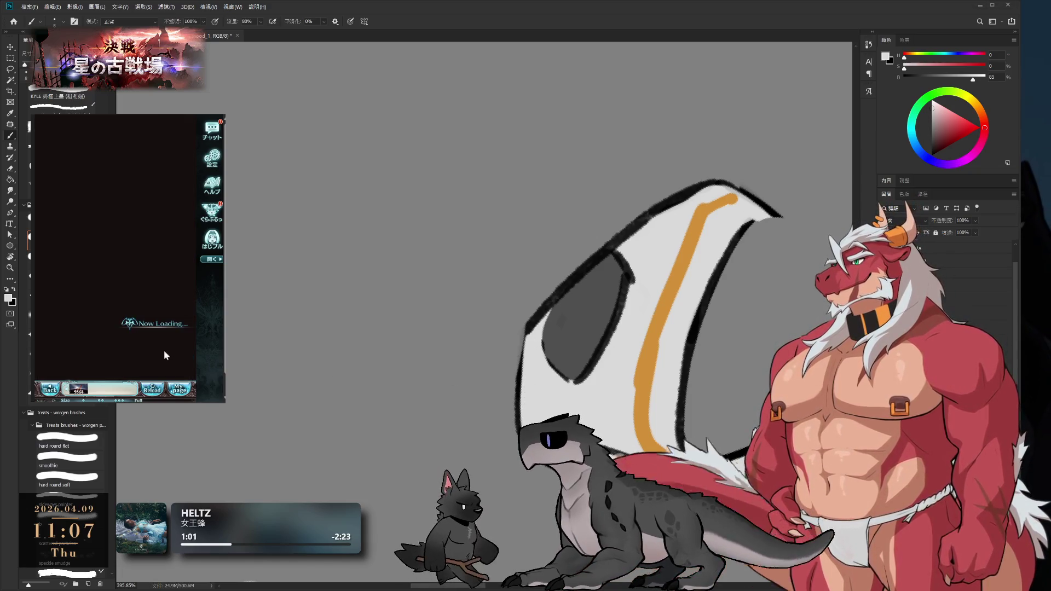
pyautogui.click(141, 311)
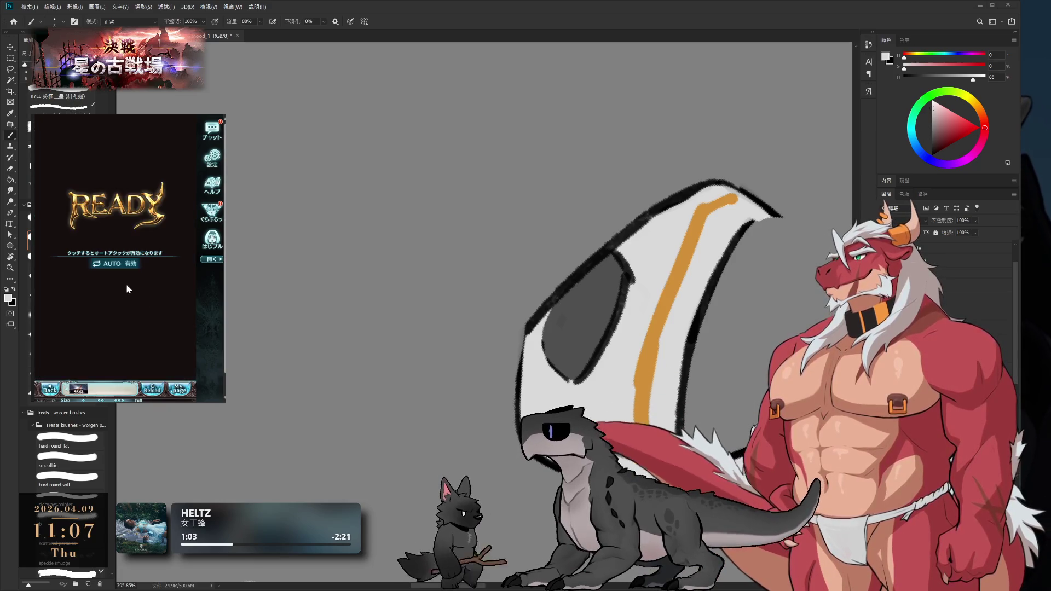
pyautogui.press('e')
pyautogui.press('b')
pyautogui.press('x')
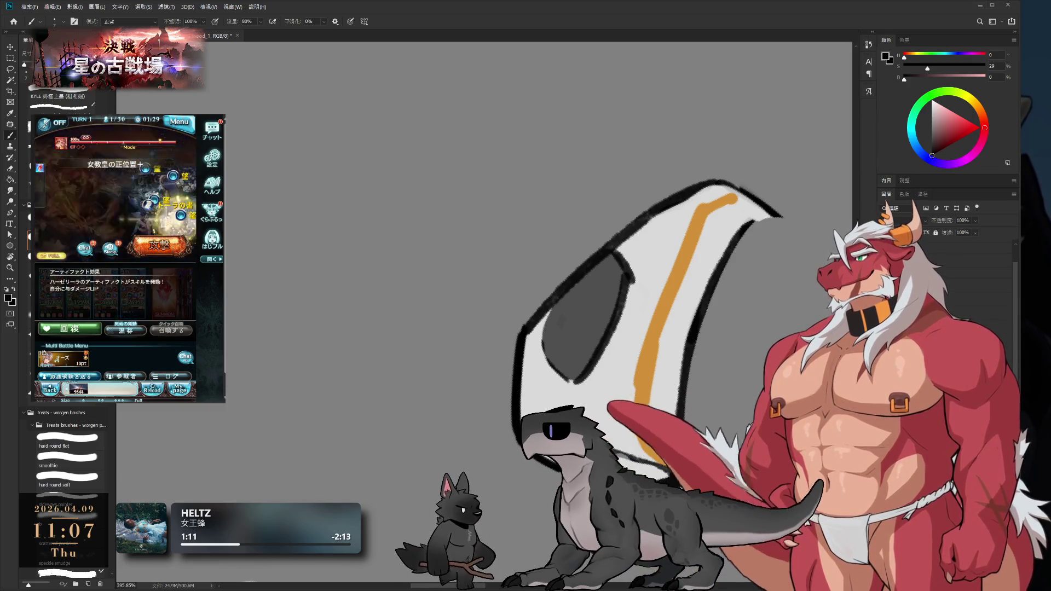
pyautogui.press('x')
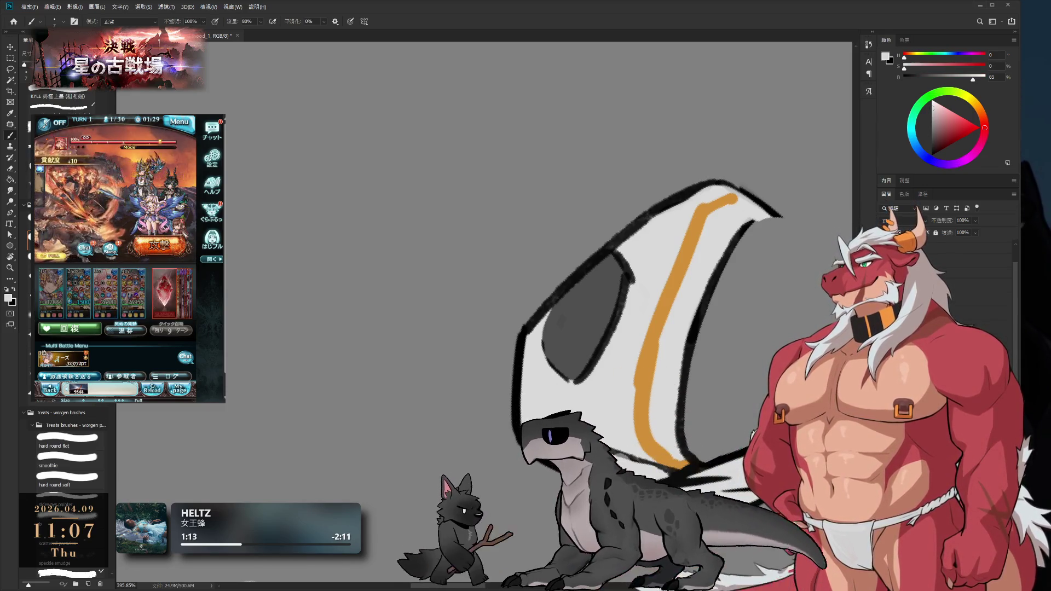
pyautogui.press('e')
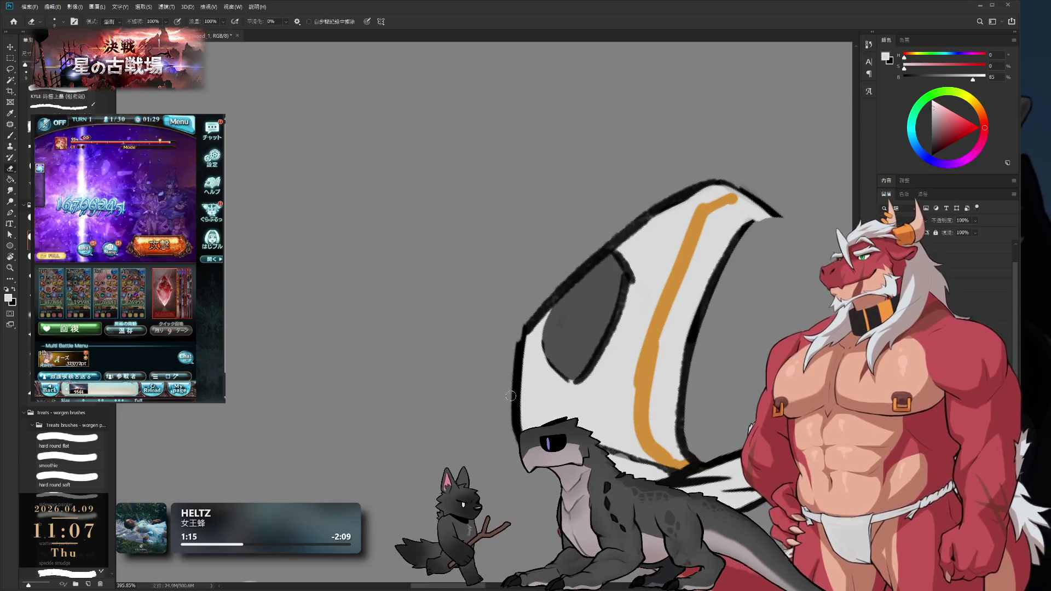
# Erase part of the hood's left outline and redraw it in black
pyautogui.moveTo(524, 322); pyautogui.dragTo(519, 356)
pyautogui.press('b')
pyautogui.press('x')
pyautogui.moveTo(528, 317); pyautogui.dragTo(519, 366)
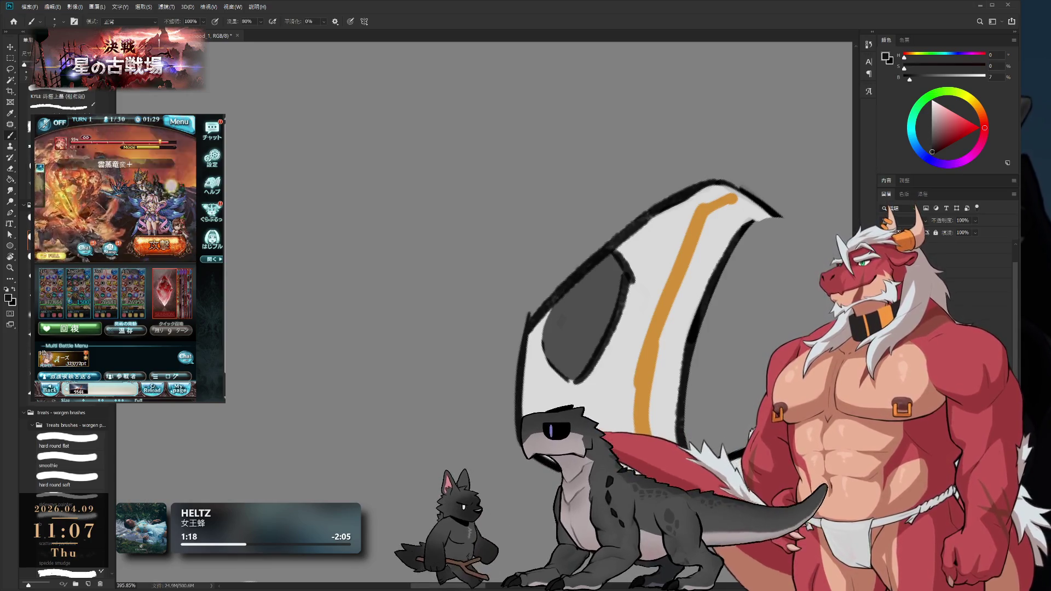
pyautogui.press('r')
pyautogui.moveTo(641, 186)
pyautogui.mouseDown()
pyautogui.moveTo(687, 309)
pyautogui.moveTo(633, 443)
pyautogui.moveTo(340, 175)
pyautogui.moveTo(491, 298)
pyautogui.moveTo(741, 237)
pyautogui.moveTo(598, 171)
pyautogui.moveTo(673, 285)
pyautogui.moveTo(743, 242)
pyautogui.moveTo(651, 292)
pyautogui.moveTo(648, 315)
pyautogui.moveTo(635, 263)
pyautogui.mouseUp()
pyautogui.press('b')
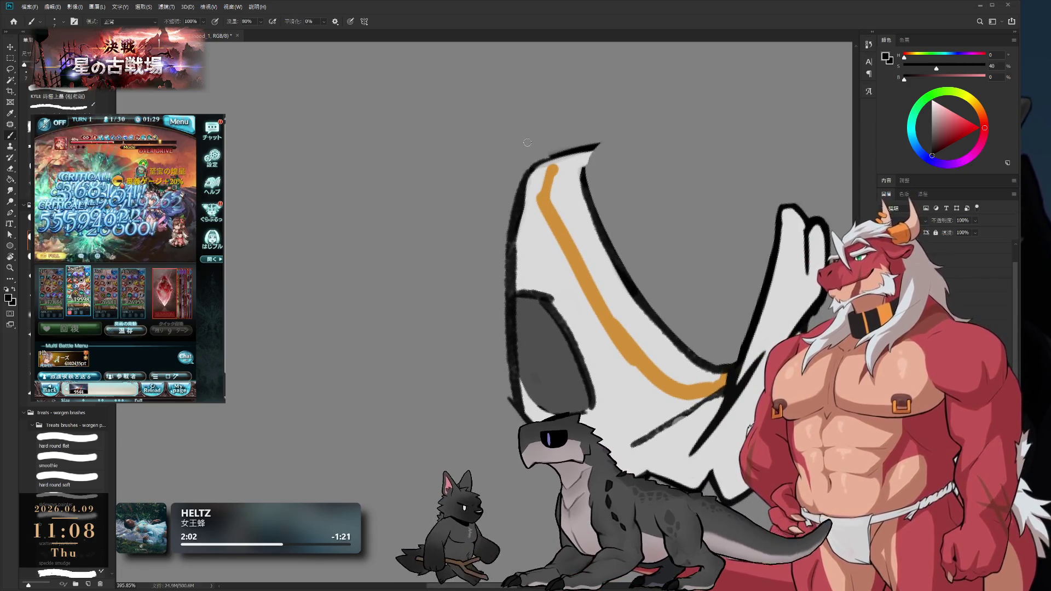
# Paint sampled light grey over the hood's left edge
pyautogui.keyDown('alt'); pyautogui.click(535, 221); pyautogui.keyUp('alt')
pyautogui.moveTo(528, 199); pyautogui.dragTo(520, 279)
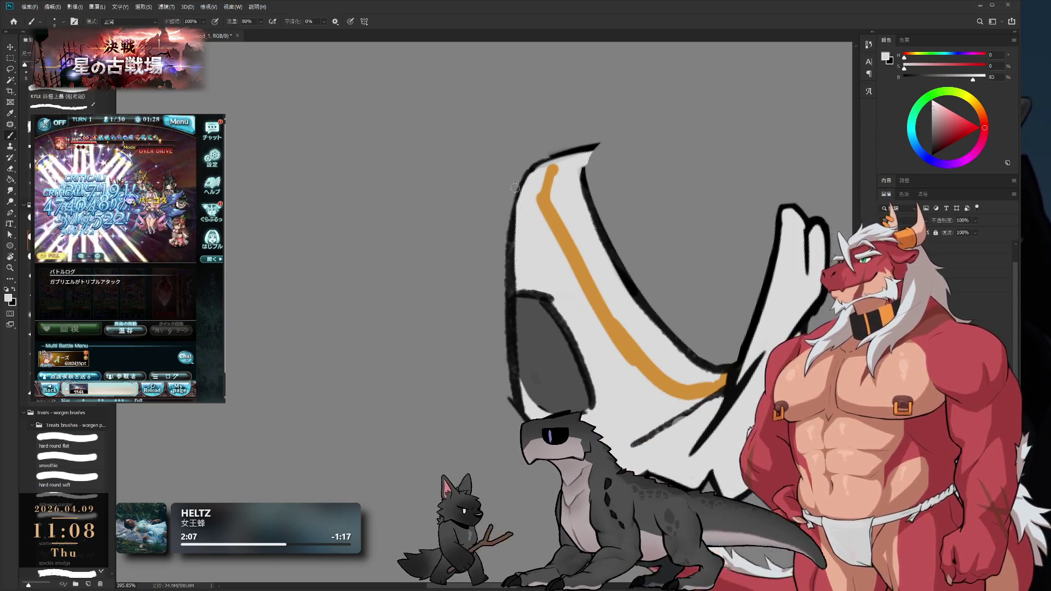
pyautogui.press('e')
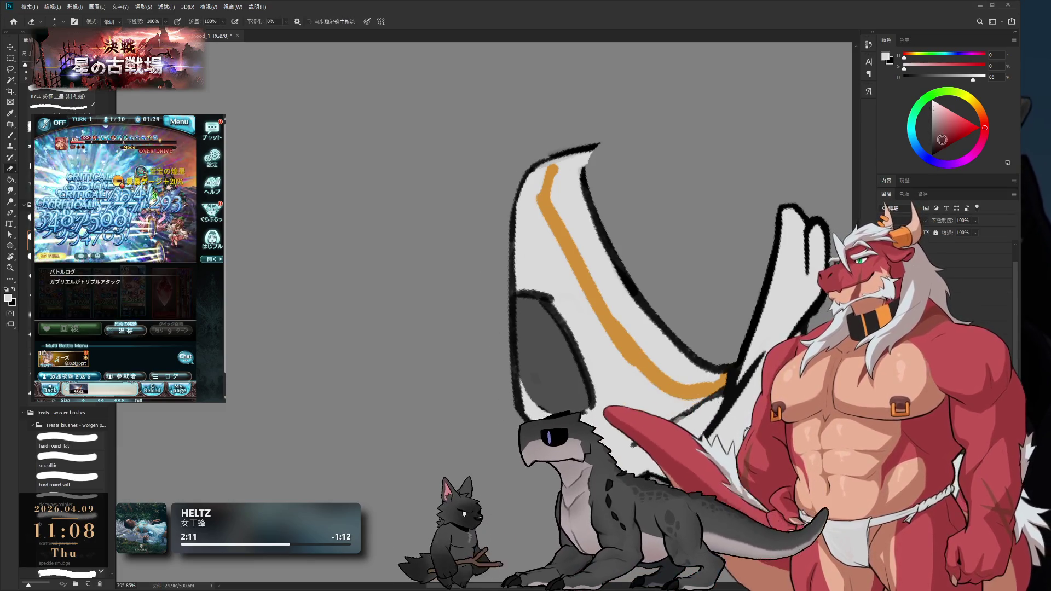
# Re-stroke the left black outline, undoing the first attempt and redrawing it cleaner
pyautogui.press('x')
pyautogui.press('b')
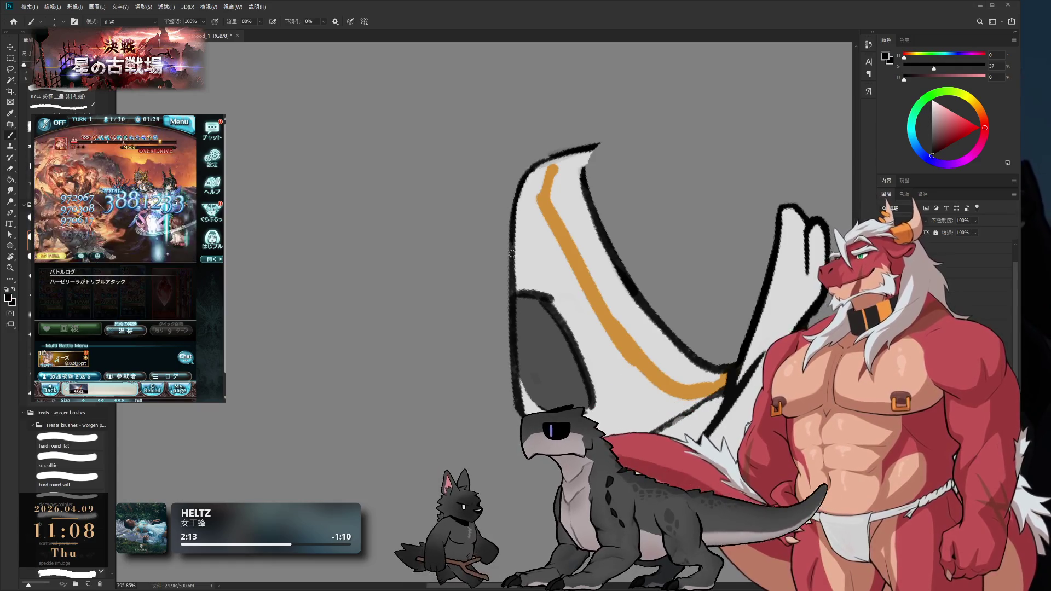
pyautogui.moveTo(515, 213); pyautogui.dragTo(517, 367)
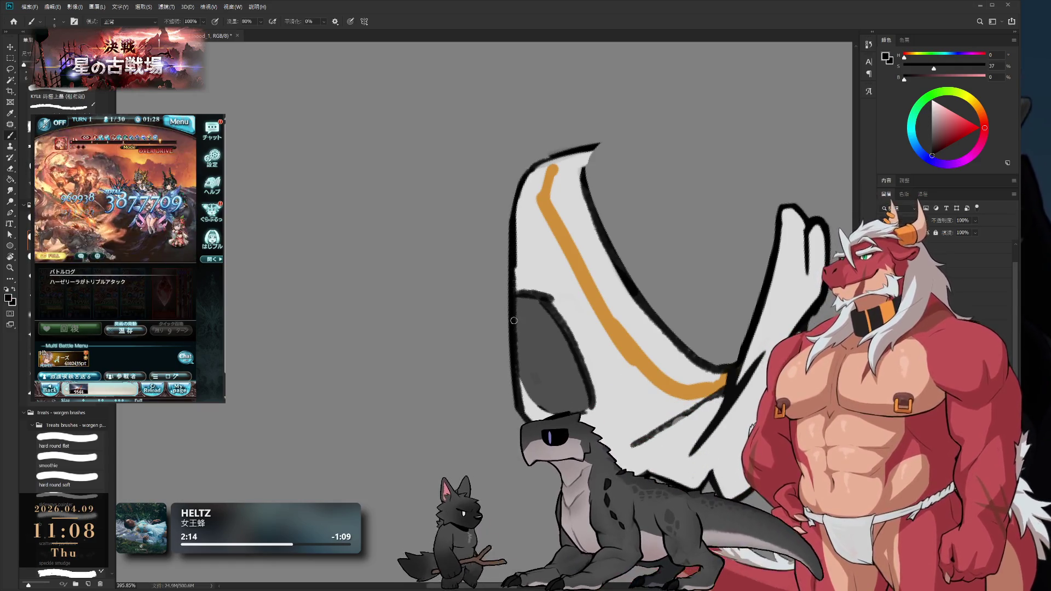
pyautogui.hotkey('ctrl', 'z')
pyautogui.moveTo(514, 219); pyautogui.dragTo(521, 398)
# Rotate the view about 28 degrees clockwise and sample the light grey and eye-patch grey
pyautogui.press('r')
pyautogui.moveTo(506, 306); pyautogui.dragTo(643, 192)
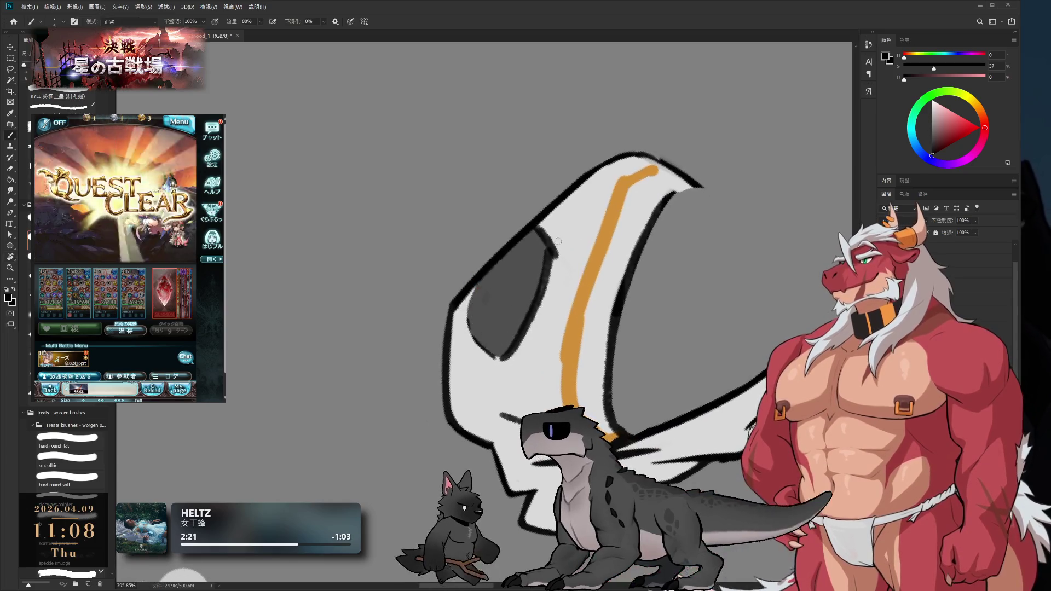
pyautogui.keyDown('alt'); pyautogui.click(540, 230); pyautogui.keyUp('alt')
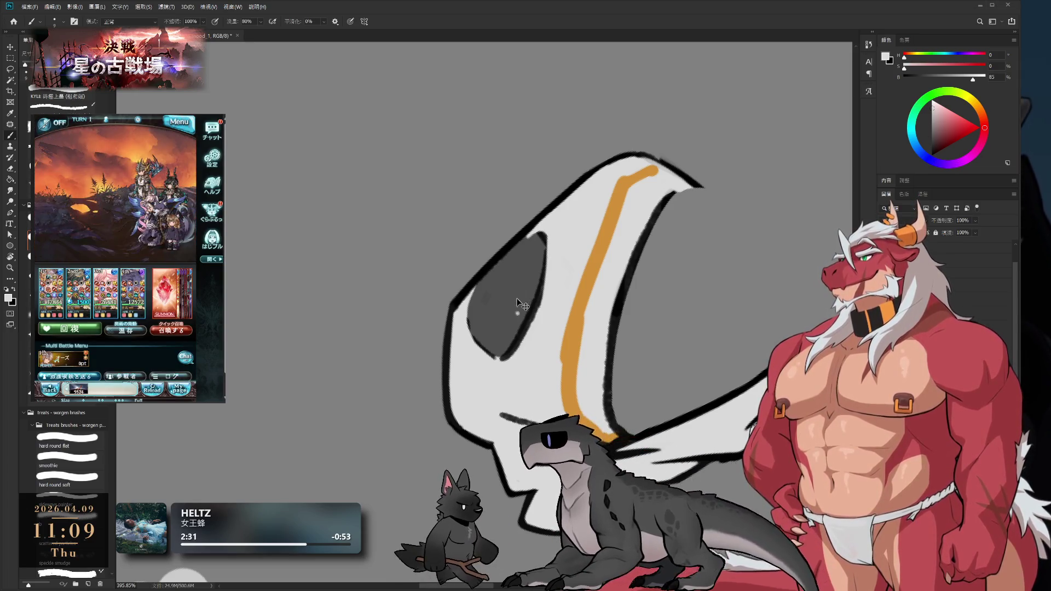
pyautogui.keyDown('alt'); pyautogui.click(527, 304); pyautogui.keyUp('alt')
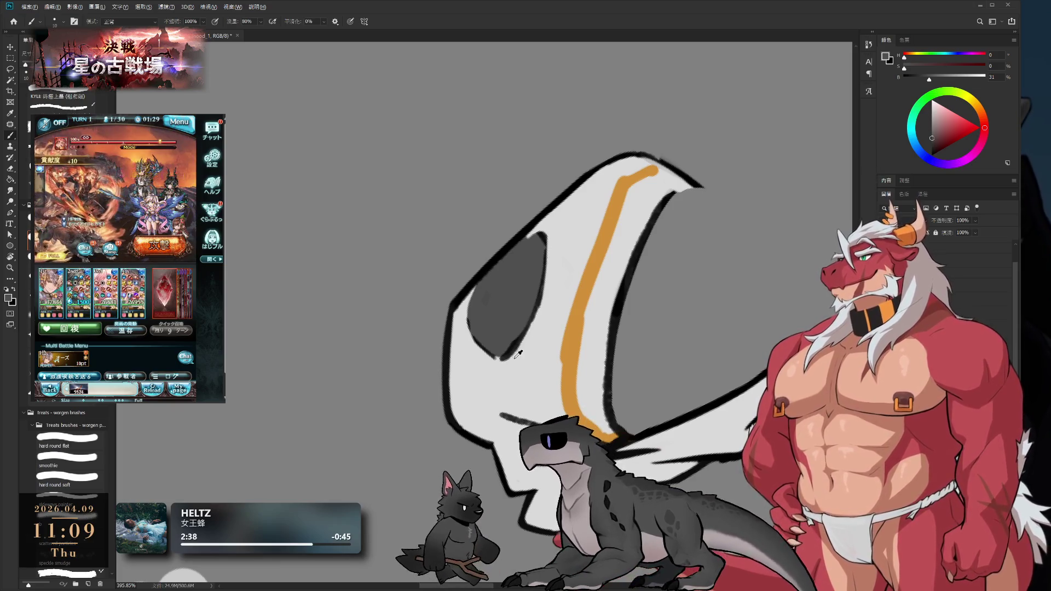
# Rotate the view until the hood stands upright, sampling the light grey, eye-patch grey and black
pyautogui.keyDown('alt'); pyautogui.click(503, 372); pyautogui.keyUp('alt')
pyautogui.press('r')
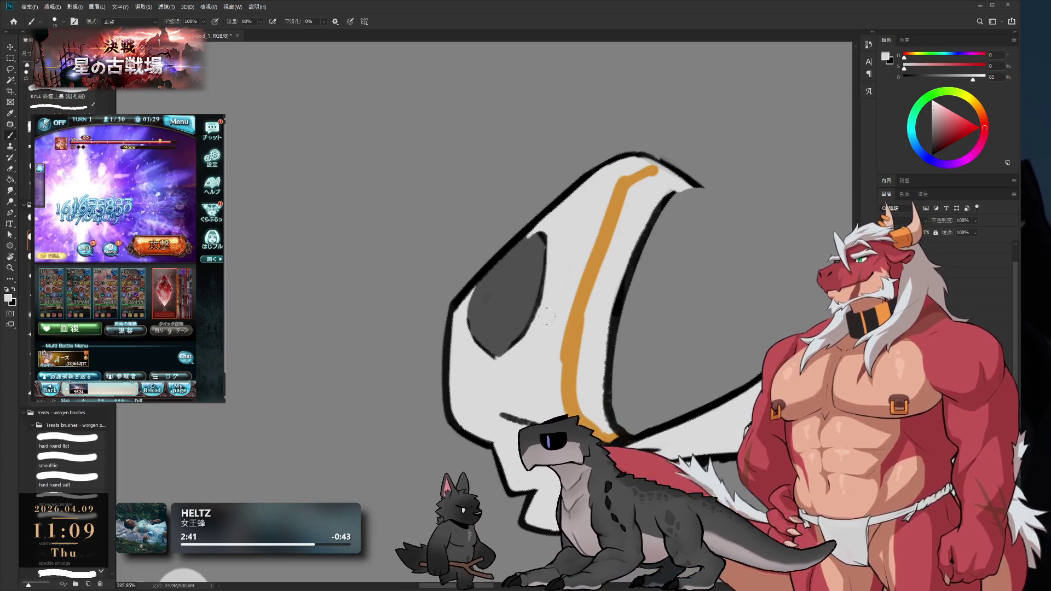
pyautogui.moveTo(629, 258); pyautogui.dragTo(642, 363)
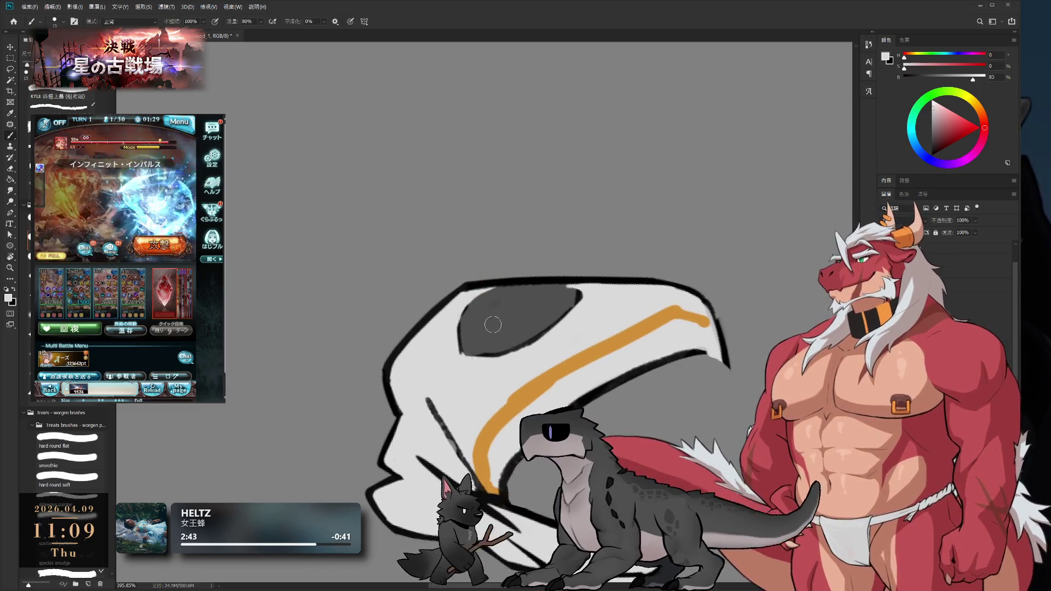
pyautogui.keyDown('alt'); pyautogui.click(512, 342); pyautogui.keyUp('alt')
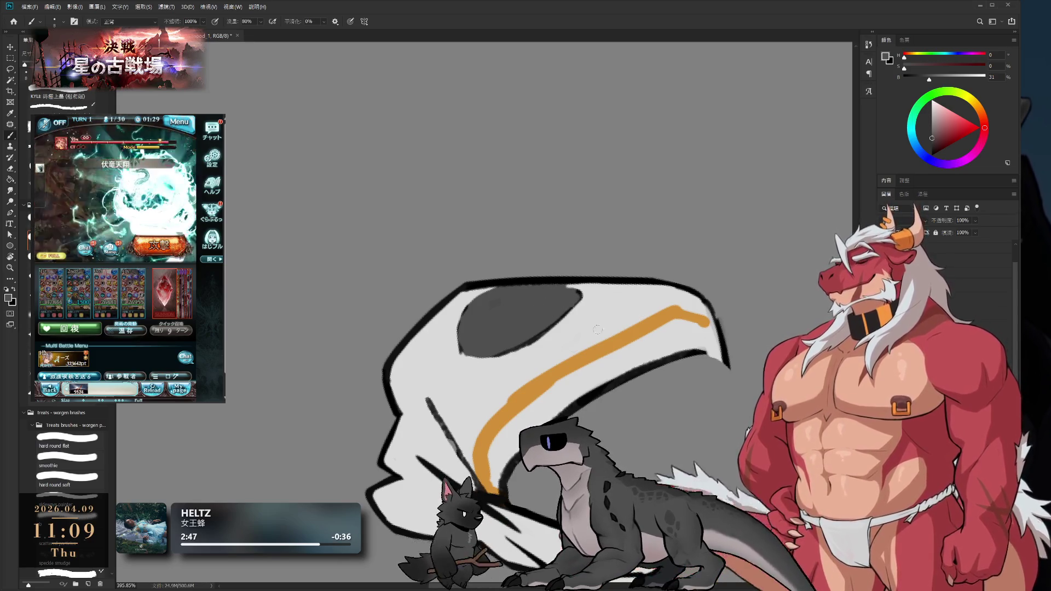
pyautogui.press('r')
pyautogui.moveTo(597, 329)
pyautogui.mouseDown()
pyautogui.moveTo(568, 300)
pyautogui.moveTo(689, 283)
pyautogui.moveTo(684, 307)
pyautogui.mouseUp()
pyautogui.keyDown('alt'); pyautogui.click(473, 352); pyautogui.keyUp('alt')
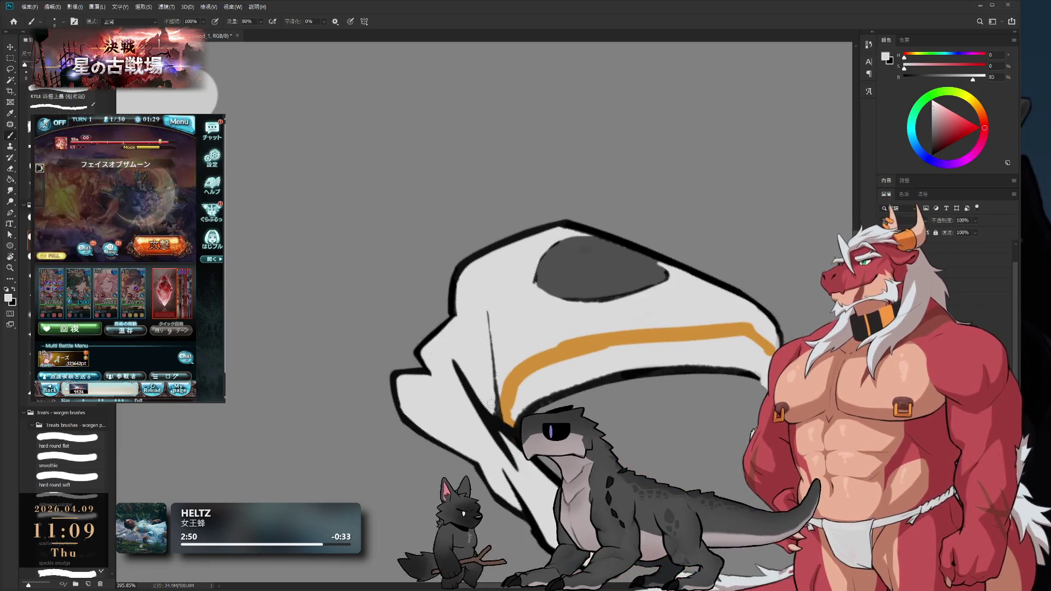
pyautogui.keyDown('alt'); pyautogui.click(488, 318); pyautogui.keyUp('alt')
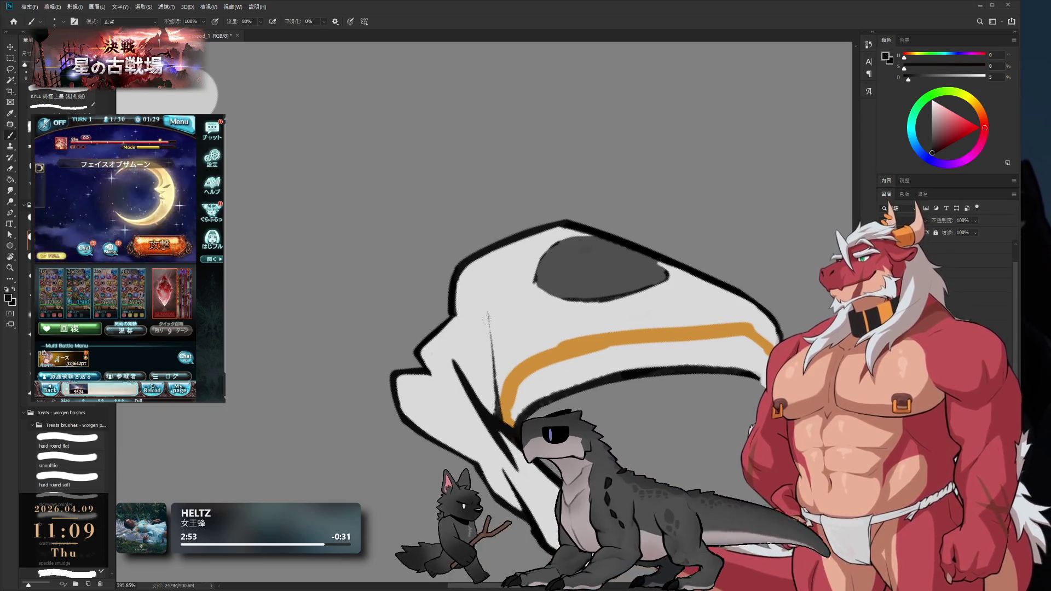
pyautogui.press('r')
pyautogui.moveTo(551, 395); pyautogui.dragTo(534, 342)
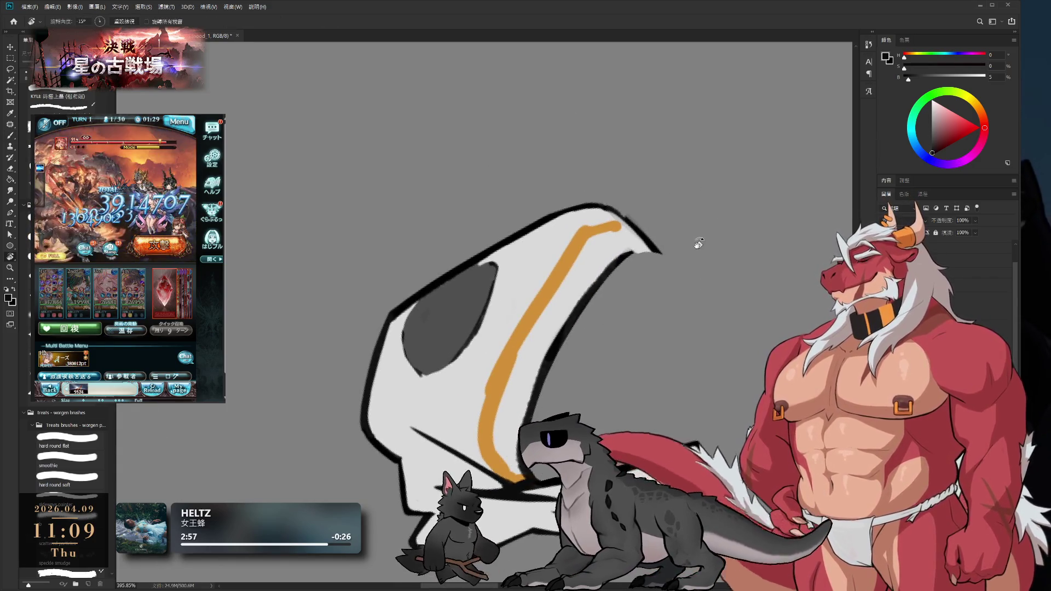
pyautogui.moveTo(669, 246)
pyautogui.mouseDown()
pyautogui.moveTo(713, 235)
pyautogui.moveTo(580, 208)
pyautogui.mouseUp()
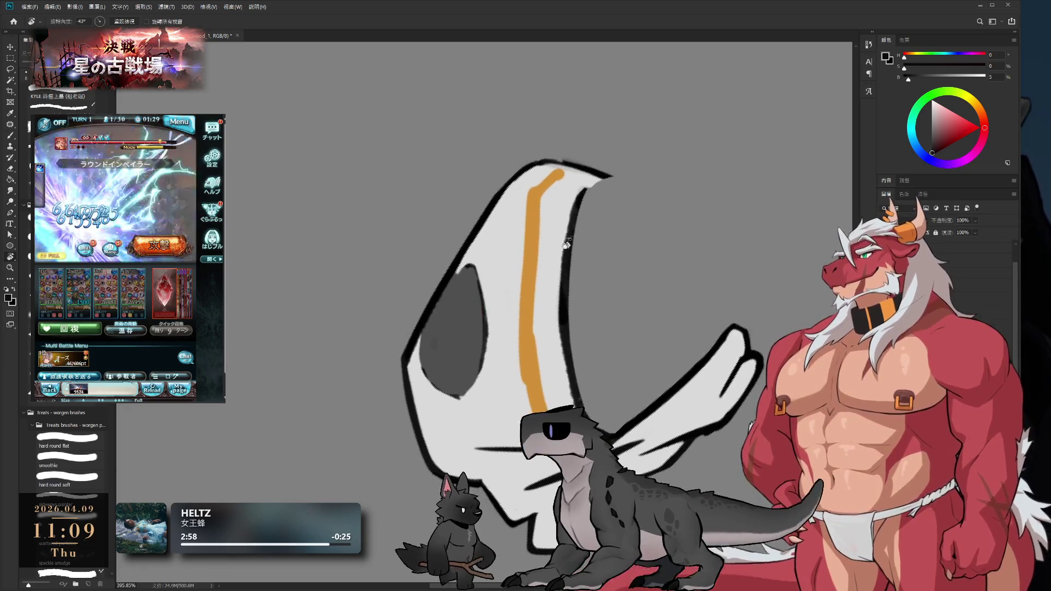
# Paint two light-grey strokes alongside the orange stripe and sample the stripe's orange
pyautogui.press('b')
pyautogui.keyDown('alt'); pyautogui.click(567, 207); pyautogui.keyUp('alt')
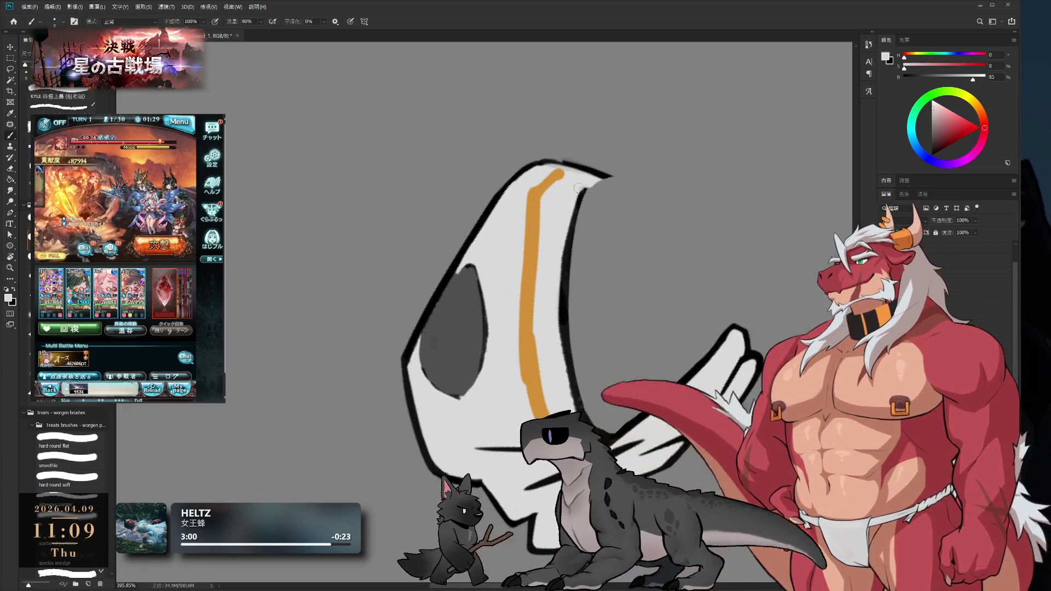
pyautogui.moveTo(562, 249); pyautogui.dragTo(564, 358)
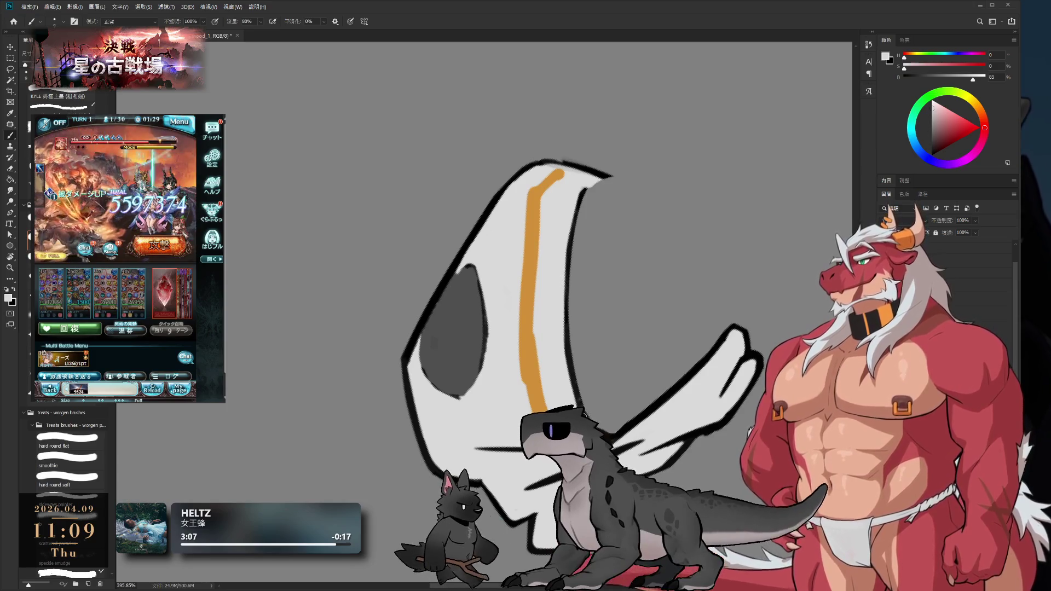
pyautogui.moveTo(559, 285); pyautogui.dragTo(566, 365)
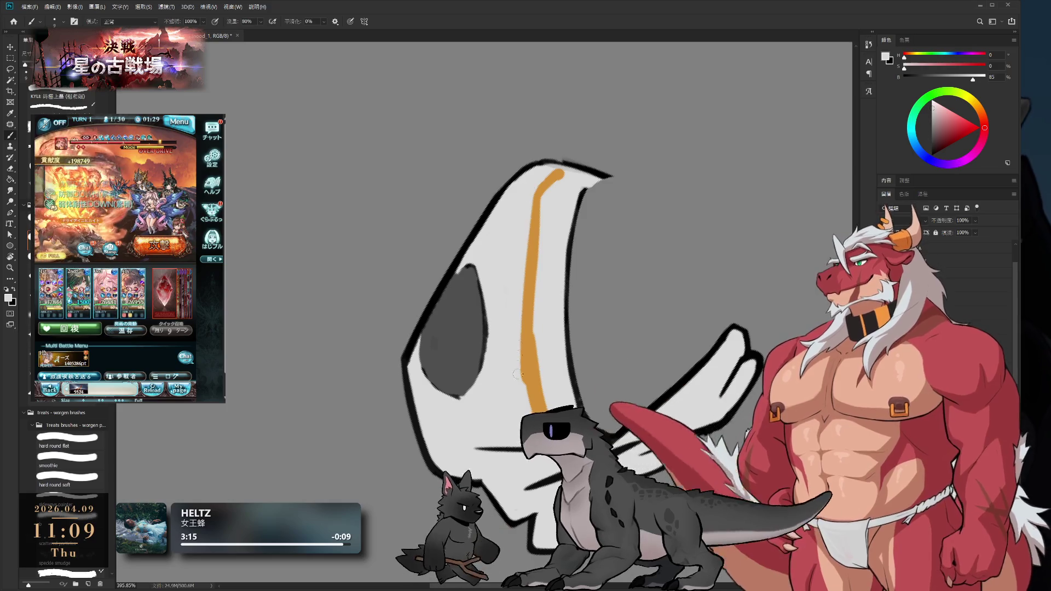
pyautogui.keyDown('alt'); pyautogui.click(544, 196); pyautogui.keyUp('alt')
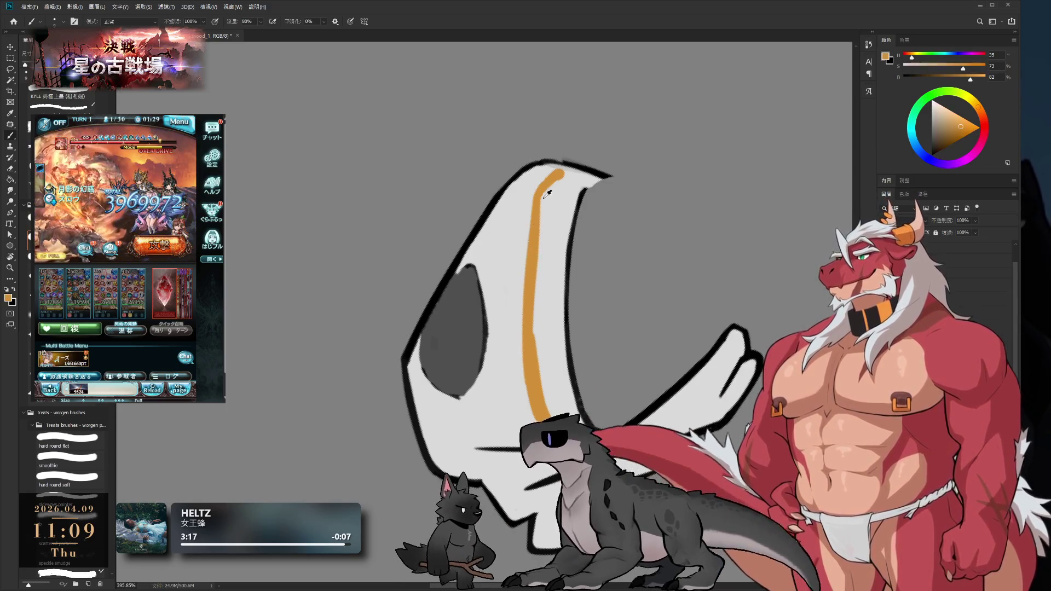
# Repaint the orange stripe solidly and trim its rounded end with the hood's light grey
pyautogui.moveTo(541, 222); pyautogui.dragTo(534, 335)
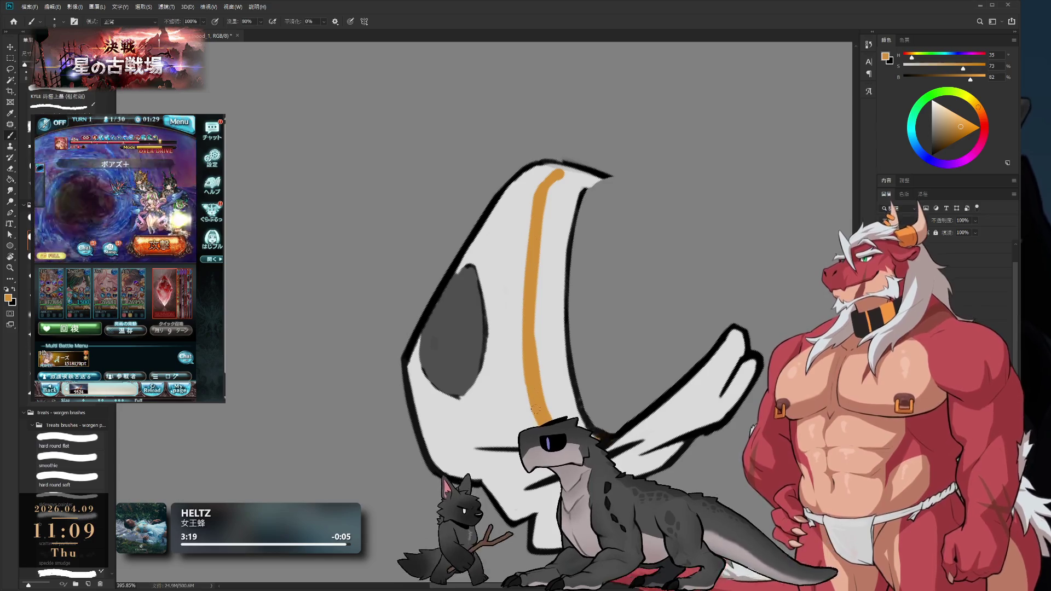
pyautogui.press('r')
pyautogui.moveTo(695, 240)
pyautogui.mouseDown()
pyautogui.moveTo(558, 335)
pyautogui.moveTo(602, 274)
pyautogui.moveTo(591, 271)
pyautogui.moveTo(602, 272)
pyautogui.mouseUp()
pyautogui.scroll(3, 602, 272)
pyautogui.press('b')
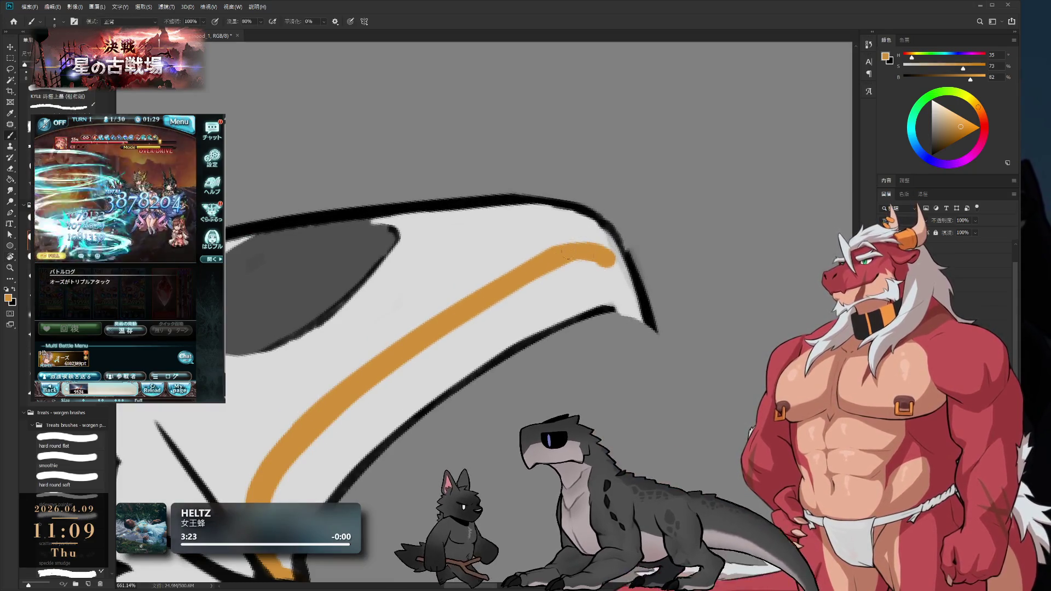
pyautogui.keyDown('alt'); pyautogui.click(596, 236); pyautogui.keyUp('alt')
pyautogui.moveTo(608, 237); pyautogui.dragTo(620, 253)
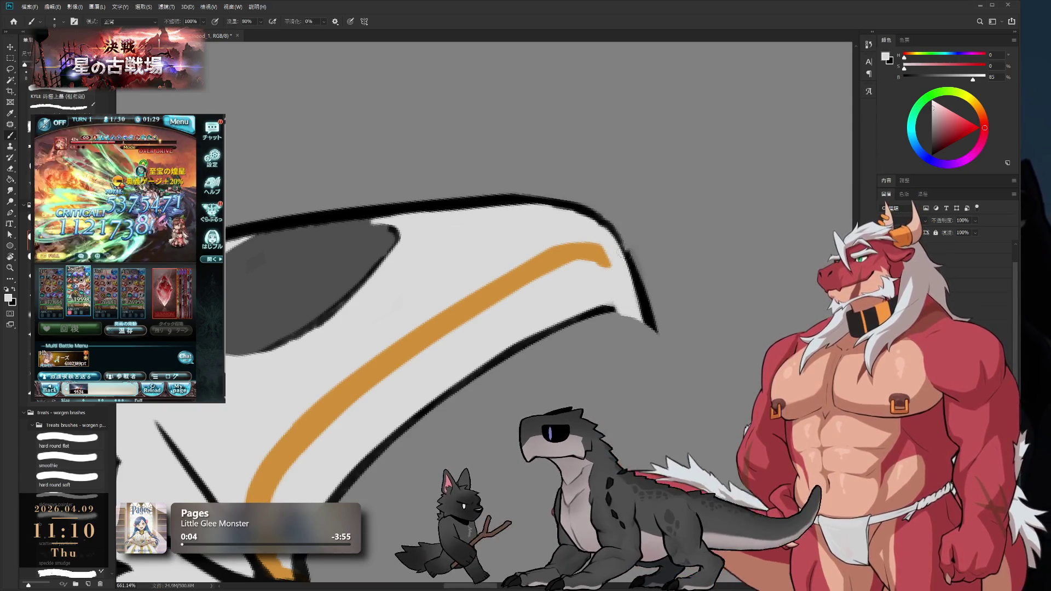
# Extend the orange stripe until it reaches the hood's pointed tip at the outline
pyautogui.keyDown('alt'); pyautogui.click(623, 248); pyautogui.keyUp('alt')
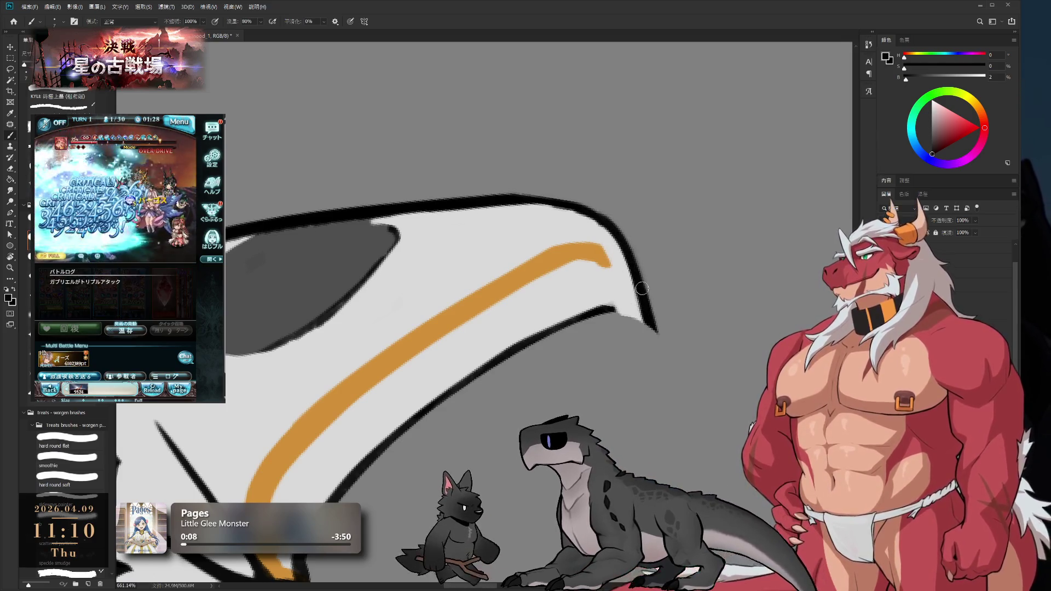
pyautogui.press('x')
pyautogui.press('r')
pyautogui.moveTo(624, 241)
pyautogui.mouseDown()
pyautogui.moveTo(673, 235)
pyautogui.moveTo(614, 201)
pyautogui.mouseUp()
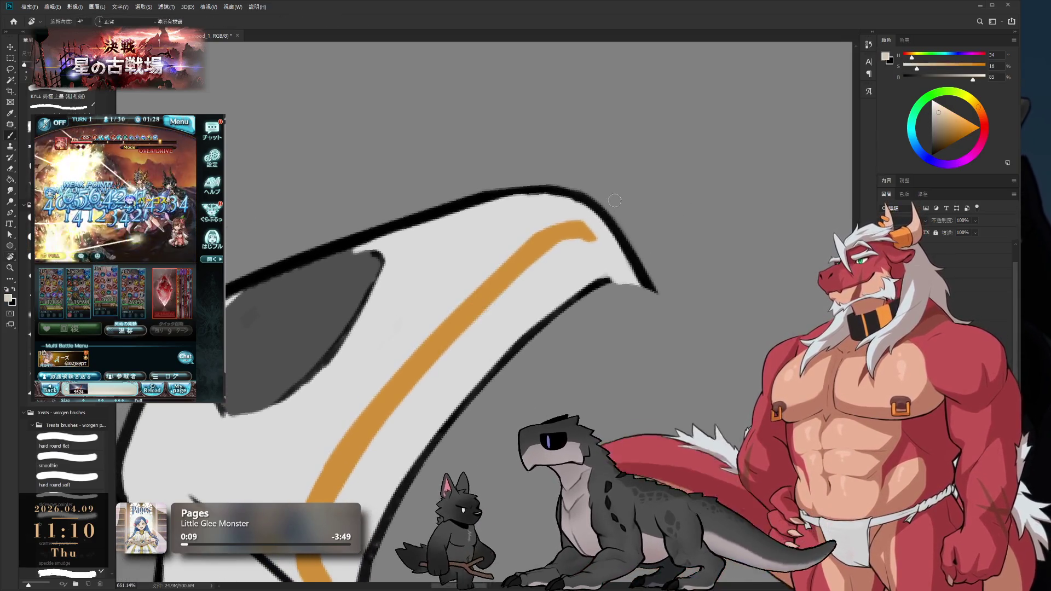
pyautogui.press('b')
pyautogui.keyDown('alt'); pyautogui.click(574, 250); pyautogui.keyUp('alt')
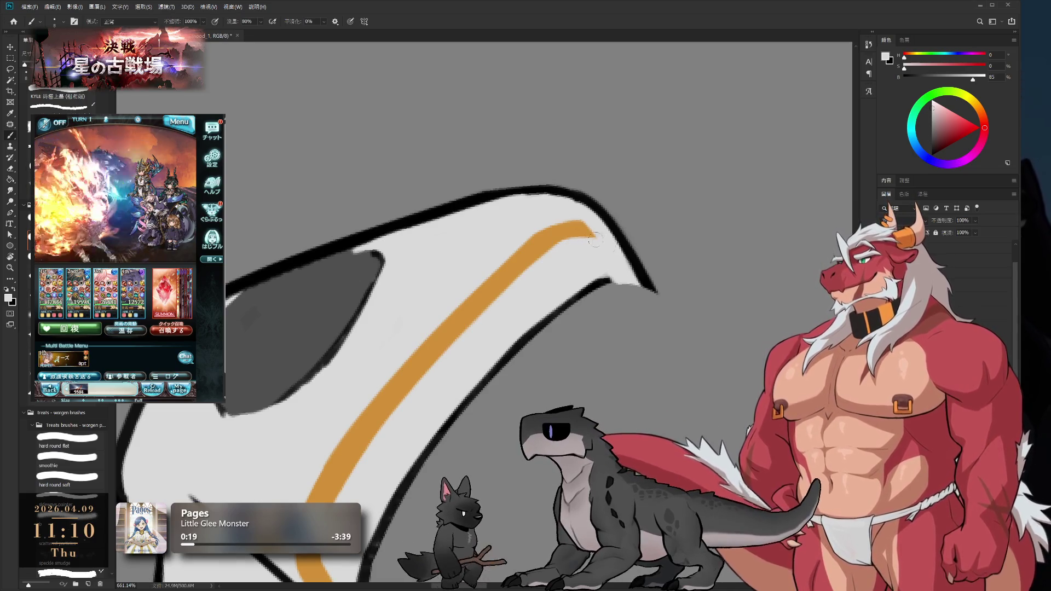
pyautogui.keyDown('alt'); pyautogui.click(570, 229); pyautogui.keyUp('alt')
pyautogui.moveTo(591, 234); pyautogui.dragTo(628, 255)
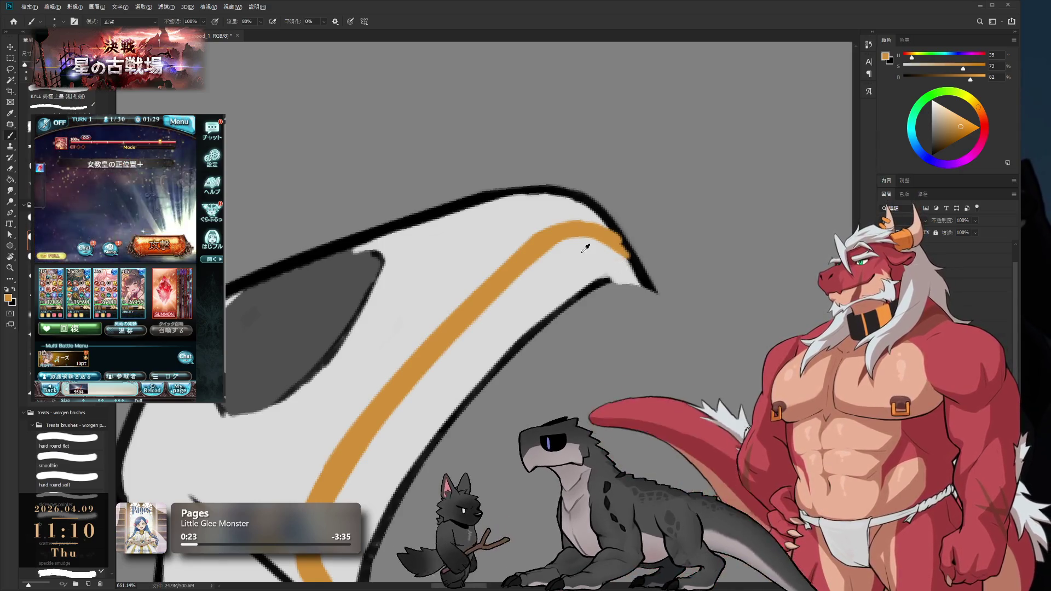
pyautogui.keyDown('alt'); pyautogui.click(612, 259); pyautogui.keyUp('alt')
pyautogui.scroll(-2, 607, 219)
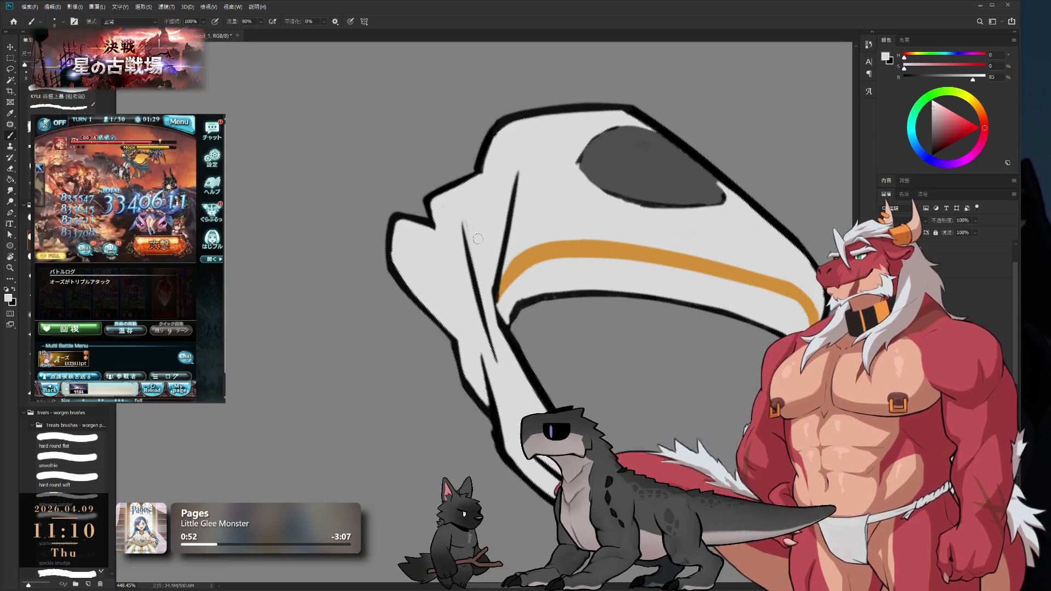
# Repaint the eye patch's left edge in dark grey so it forms a smooth rounded oval
pyautogui.keyDown('alt'); pyautogui.click(507, 316); pyautogui.keyUp('alt')
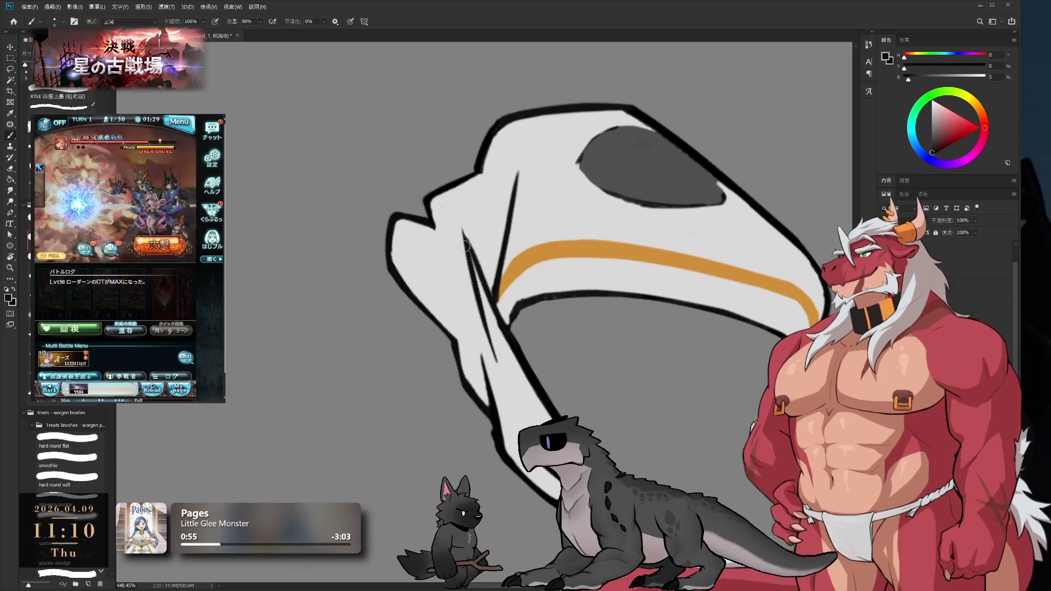
pyautogui.press('r')
pyautogui.moveTo(530, 316)
pyautogui.mouseDown()
pyautogui.moveTo(664, 218)
pyautogui.moveTo(563, 66)
pyautogui.mouseUp()
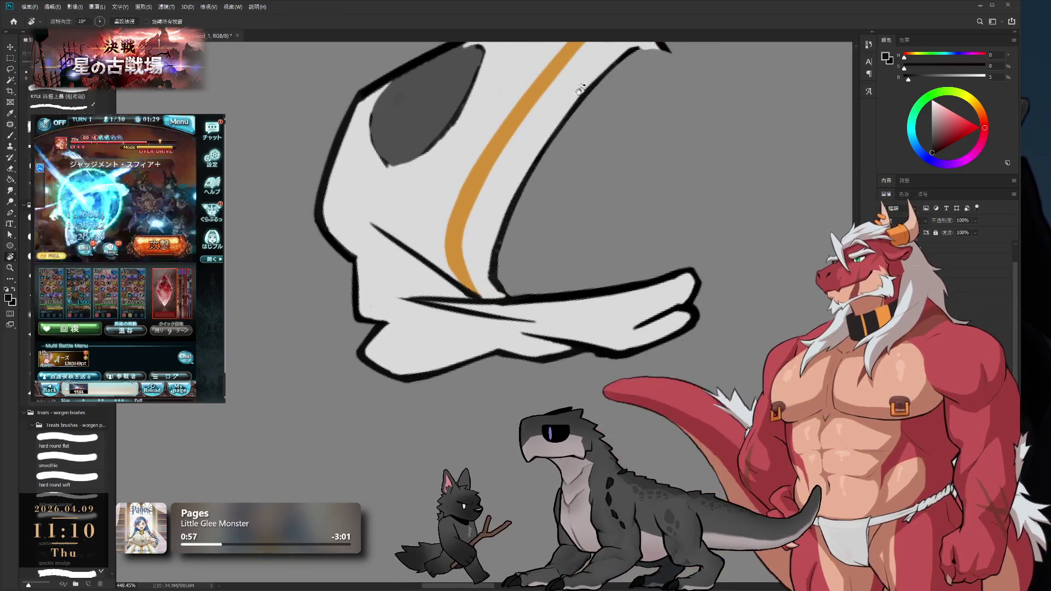
pyautogui.press('b')
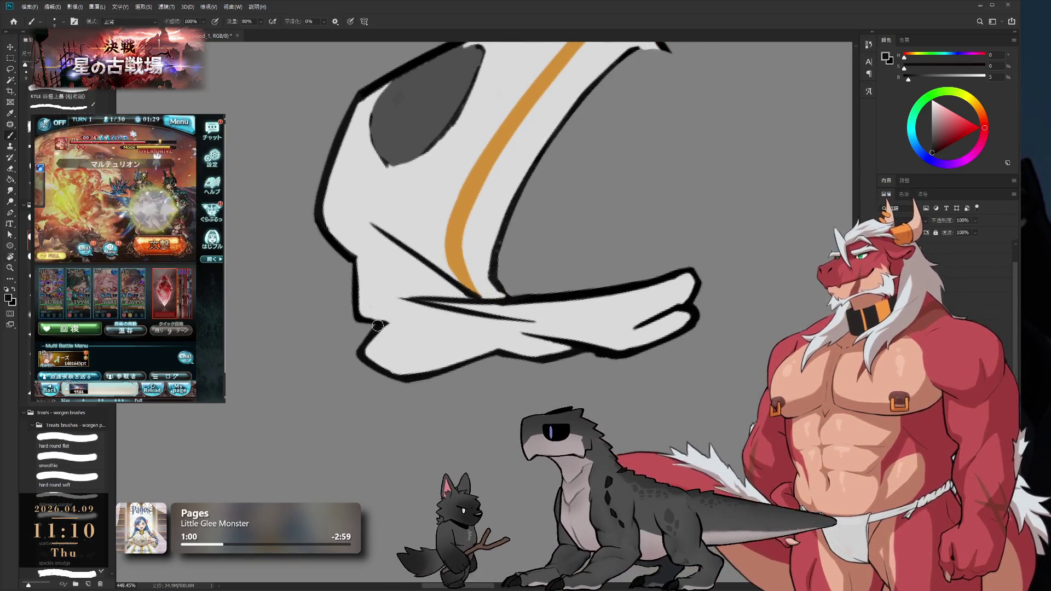
pyautogui.hscroll(3, 392, 319)
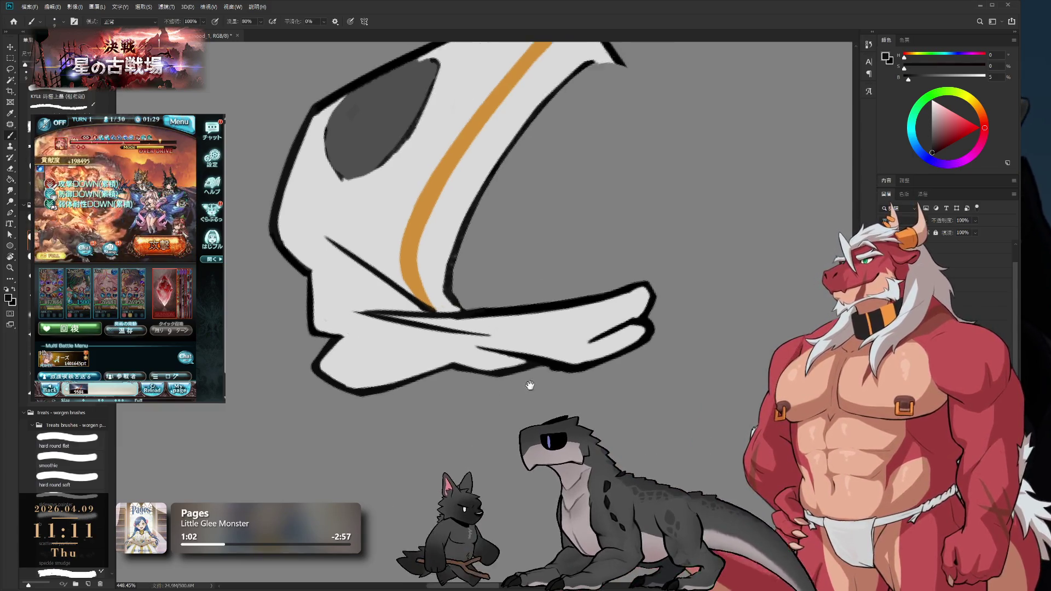
pyautogui.scroll(1, 438, 322)
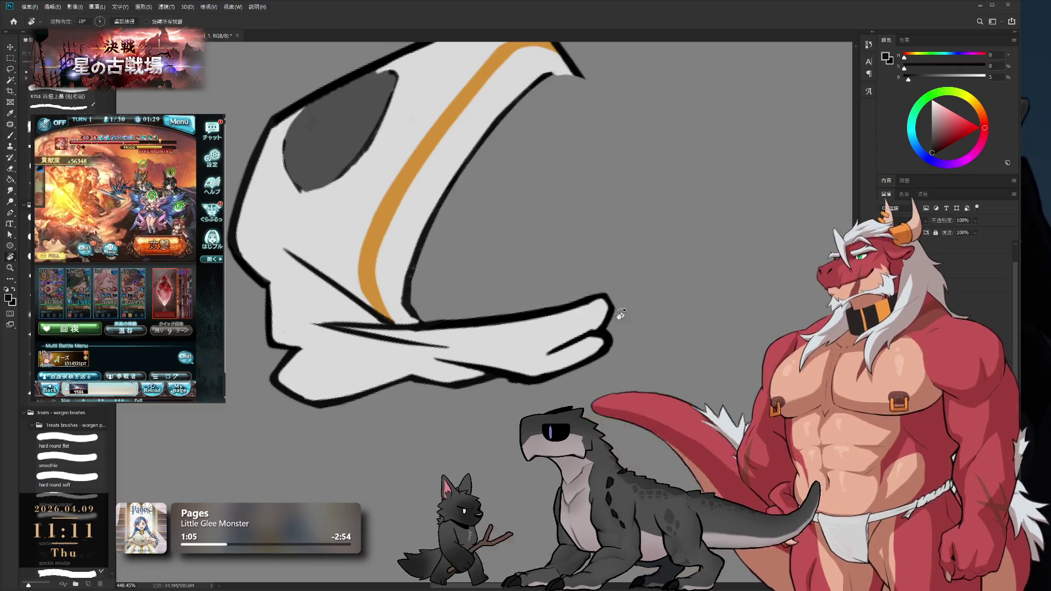
pyautogui.press('r')
pyautogui.moveTo(510, 325); pyautogui.dragTo(650, 331)
pyautogui.scroll(-2, 630, 337)
pyautogui.moveTo(612, 215)
pyautogui.mouseDown()
pyautogui.moveTo(473, 203)
pyautogui.moveTo(333, 343)
pyautogui.moveTo(570, 183)
pyautogui.mouseUp()
pyautogui.press('b')
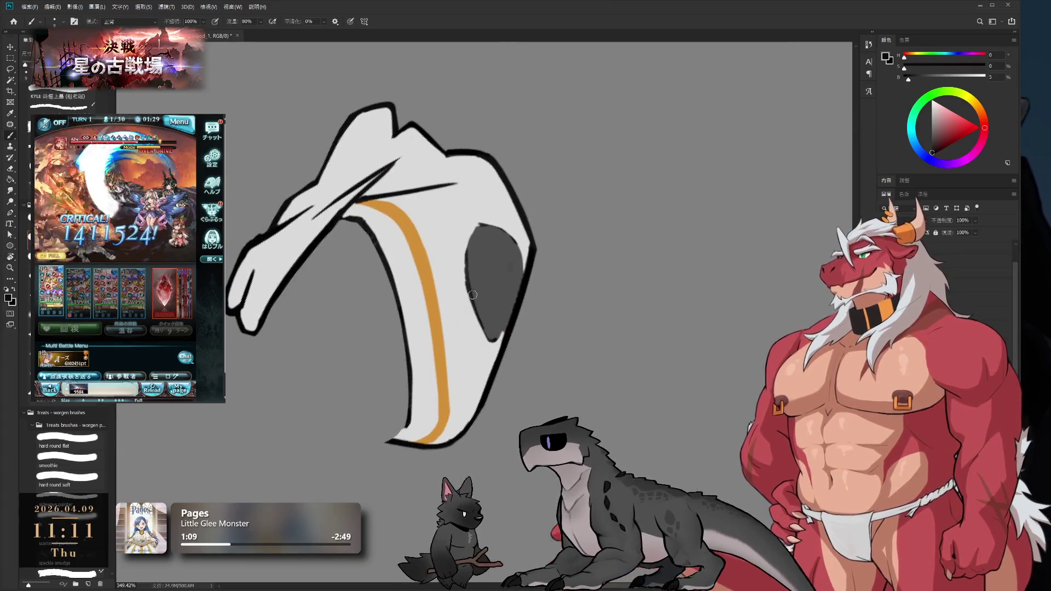
pyautogui.scroll(1, 490, 251)
pyautogui.scroll(1, 490, 252)
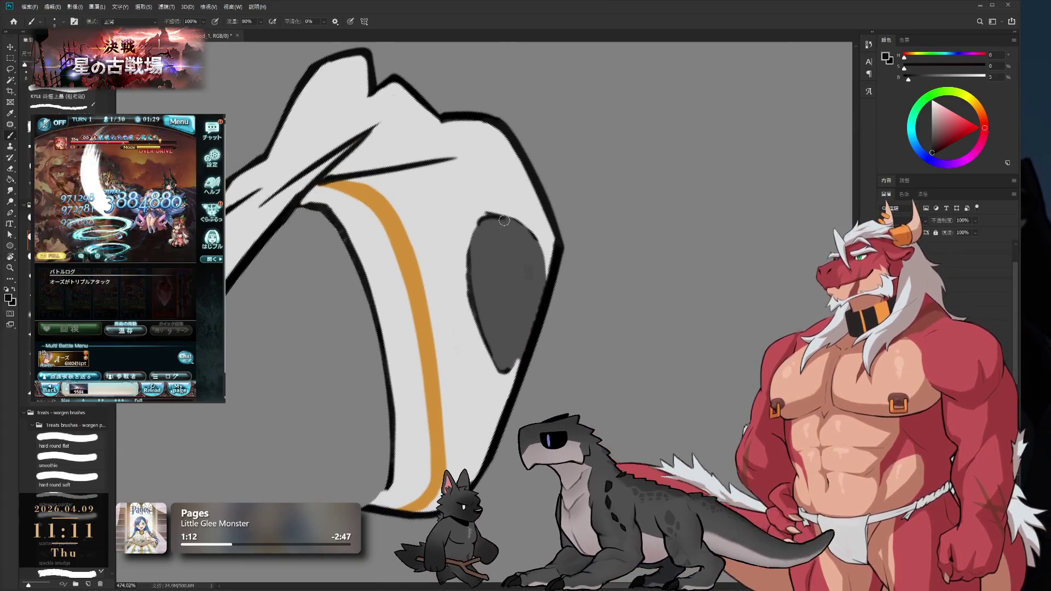
pyautogui.moveTo(473, 238)
pyautogui.mouseDown()
pyautogui.moveTo(473, 291)
pyautogui.moveTo(490, 358)
pyautogui.mouseUp()
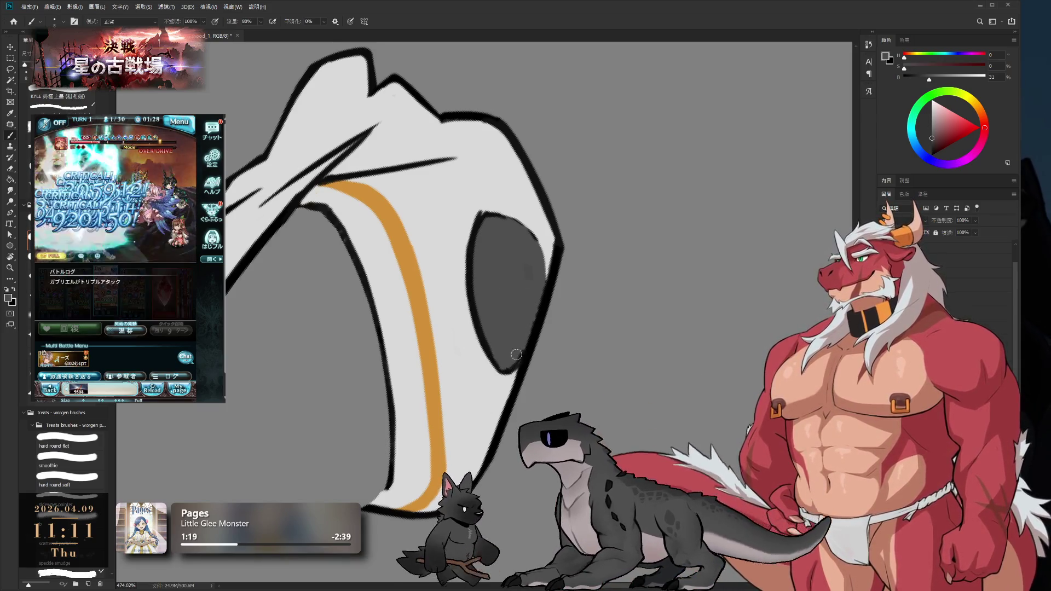
# Sample the light grey and dark grey, then reset the canvas rotation to upright
pyautogui.keyDown('alt'); pyautogui.click(491, 203); pyautogui.keyUp('alt')
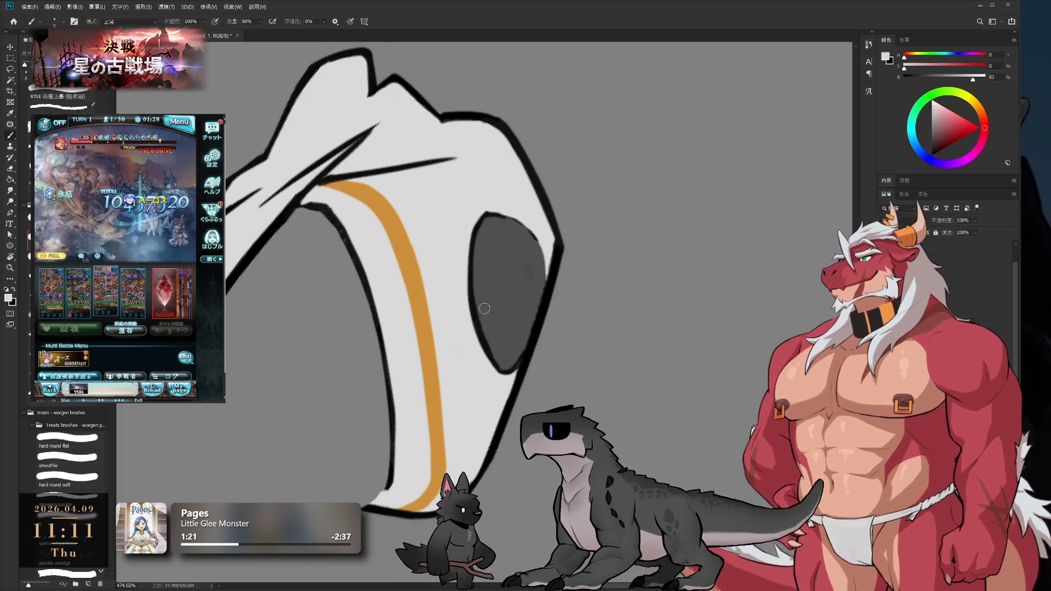
pyautogui.keyDown('alt'); pyautogui.click(496, 257); pyautogui.keyUp('alt')
pyautogui.press('r')
pyautogui.moveTo(526, 300); pyautogui.dragTo(578, 221)
pyautogui.press('Escape')
pyautogui.scroll(-5, 549, 216)
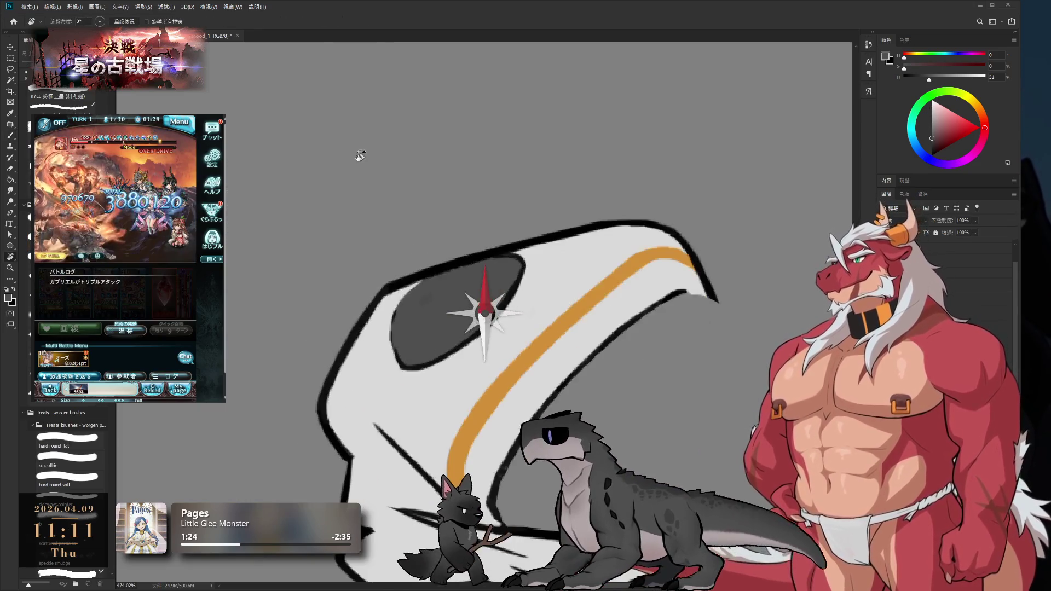
# Zoom and rotate the view onto the hood's right tip, sampling the light grey fill
pyautogui.scroll(2, 637, 335)
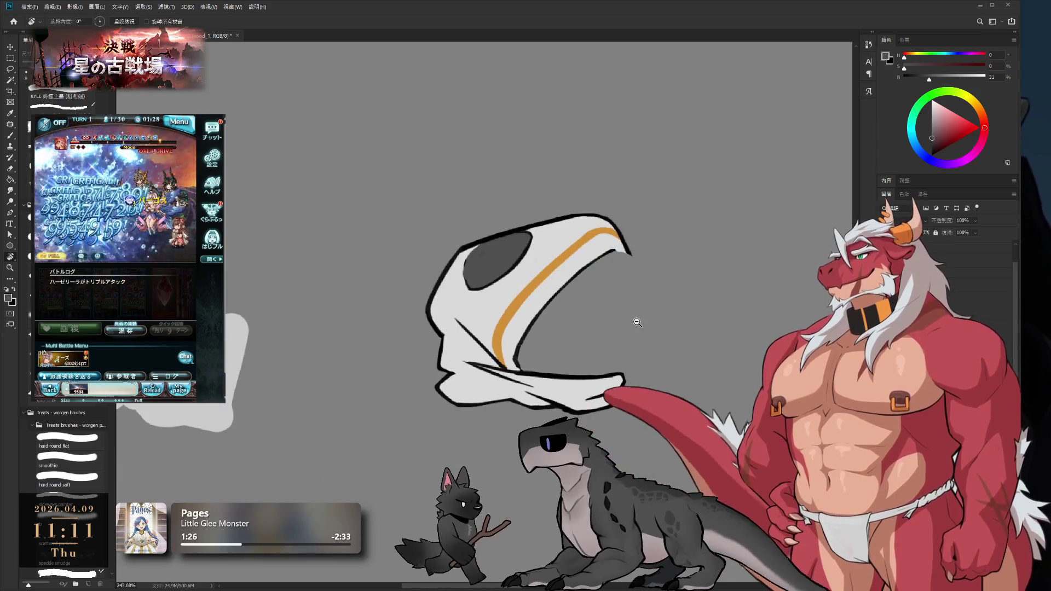
pyautogui.scroll(3, 634, 322)
pyautogui.press('b')
pyautogui.press('e')
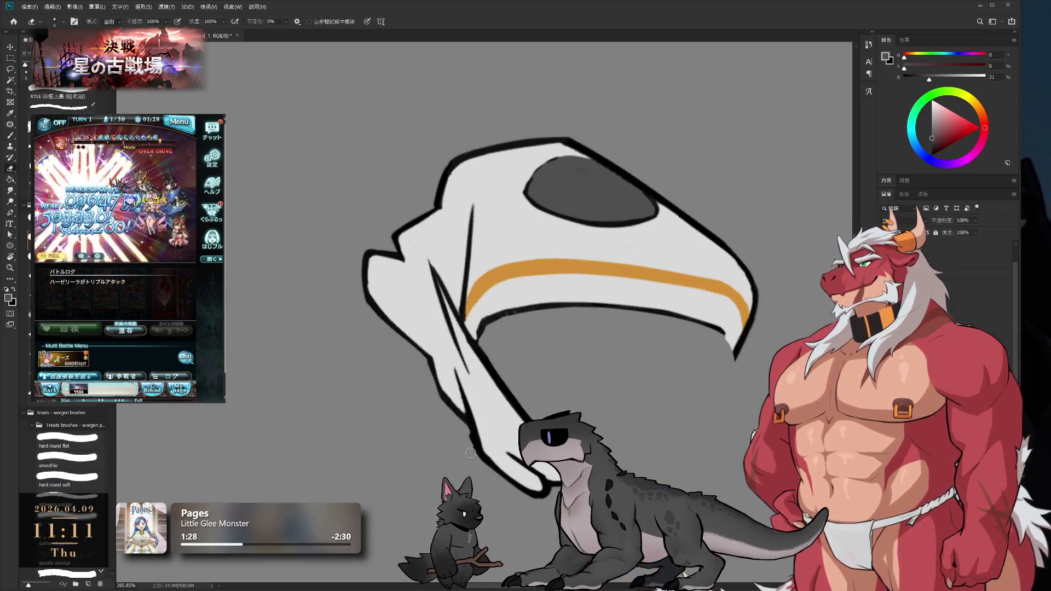
pyautogui.press('b')
pyautogui.keyDown('alt'); pyautogui.click(479, 406); pyautogui.keyUp('alt')
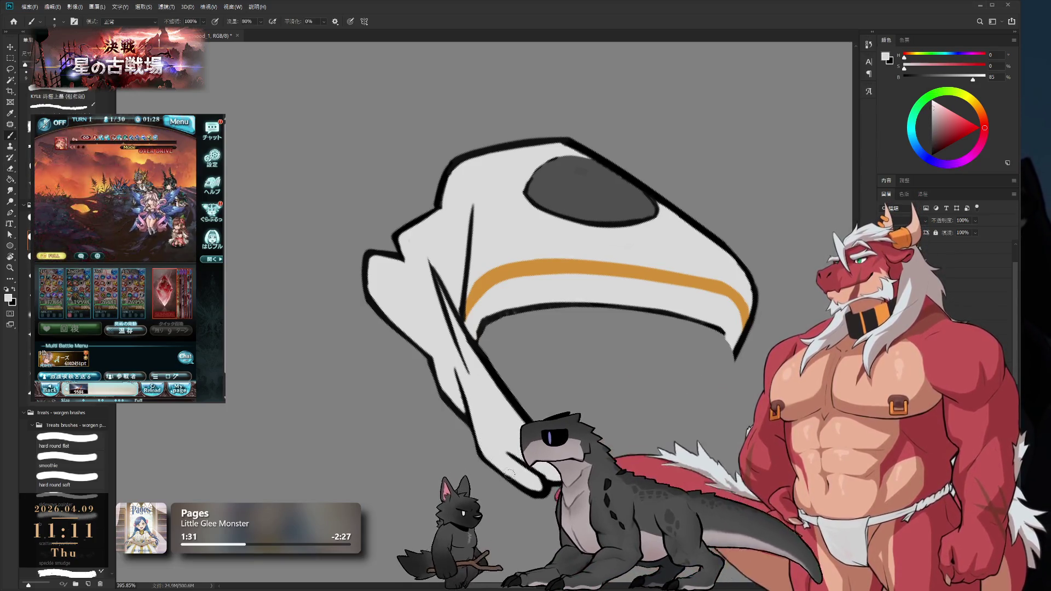
pyautogui.press('r')
pyautogui.moveTo(656, 400)
pyautogui.mouseDown()
pyautogui.moveTo(633, 352)
pyautogui.moveTo(670, 304)
pyautogui.mouseUp()
pyautogui.moveTo(663, 362); pyautogui.dragTo(606, 347)
# Paint the black outline around the hood's right tip, closing the gap
pyautogui.press('x')
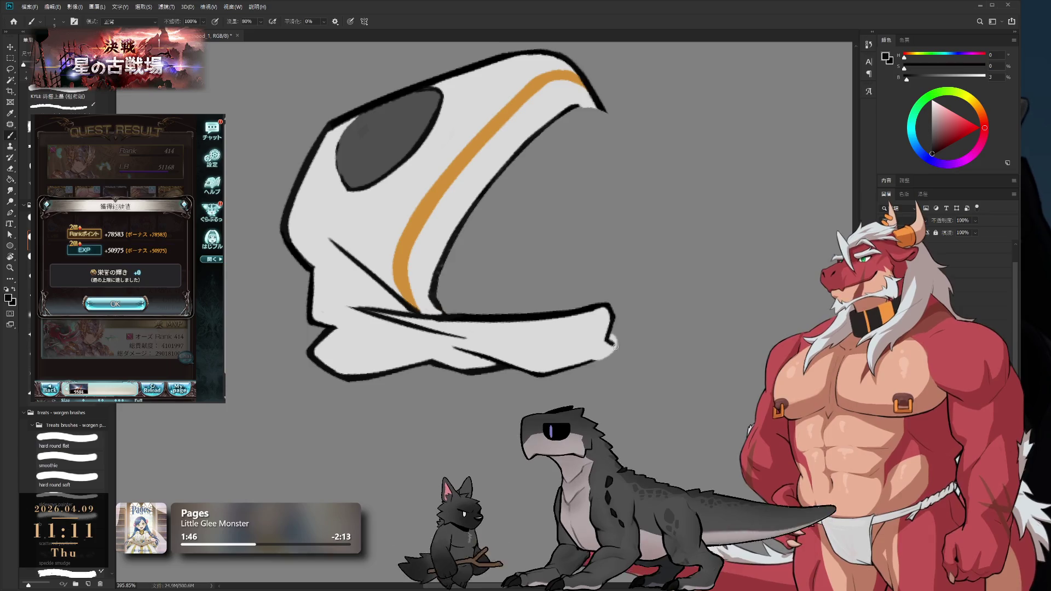
pyautogui.moveTo(613, 343); pyautogui.dragTo(590, 361)
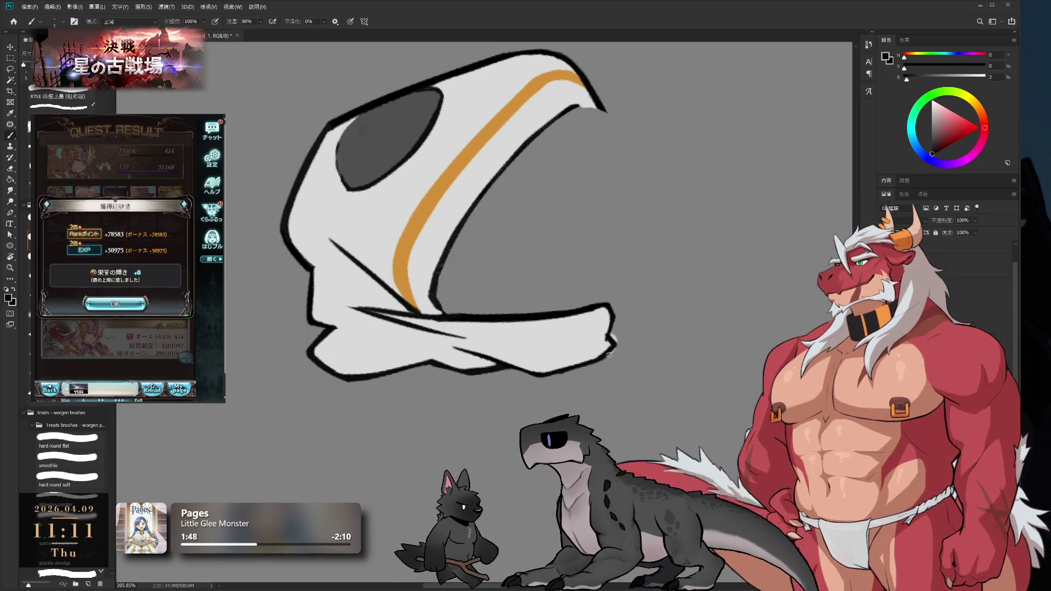
pyautogui.press('e')
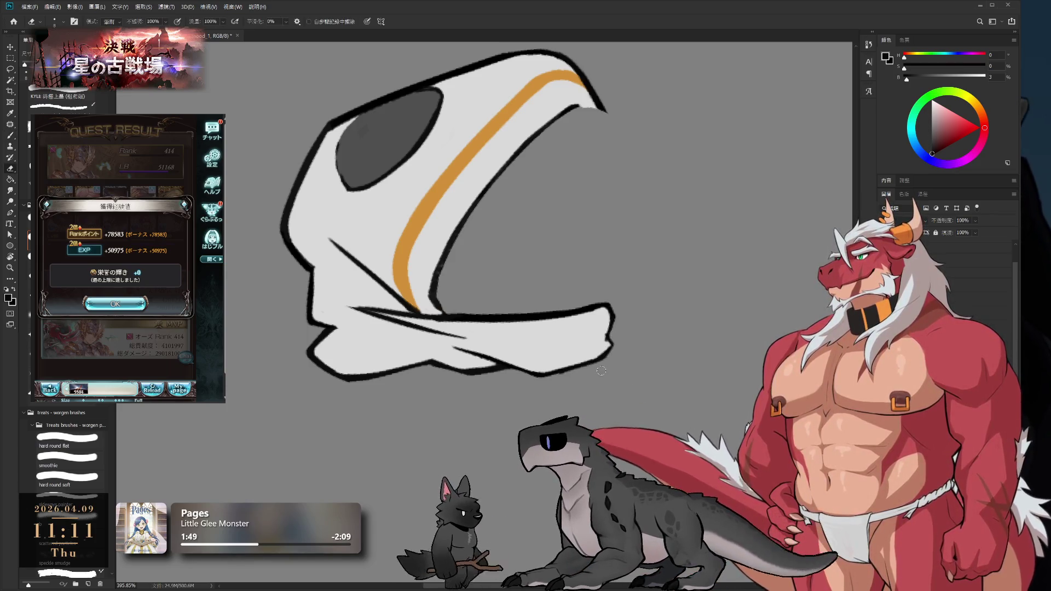
pyautogui.press('b')
pyautogui.press('e')
pyautogui.press('b')
pyautogui.moveTo(607, 331); pyautogui.dragTo(601, 348)
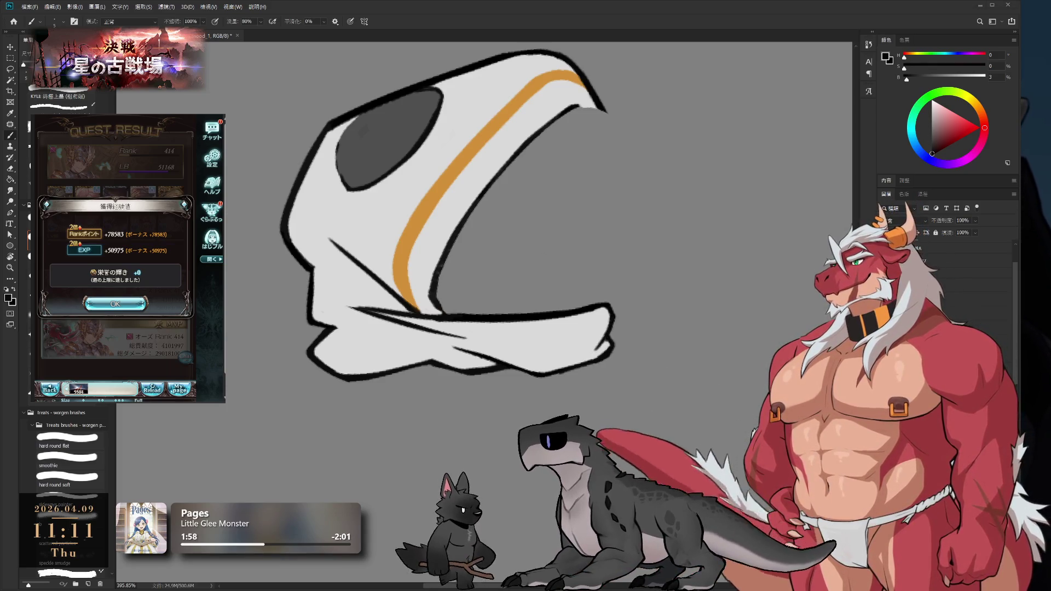
# Dismiss the game's quest result and start the next battle, then sample light grey and black
pyautogui.click(115, 304)
pyautogui.click(147, 368)
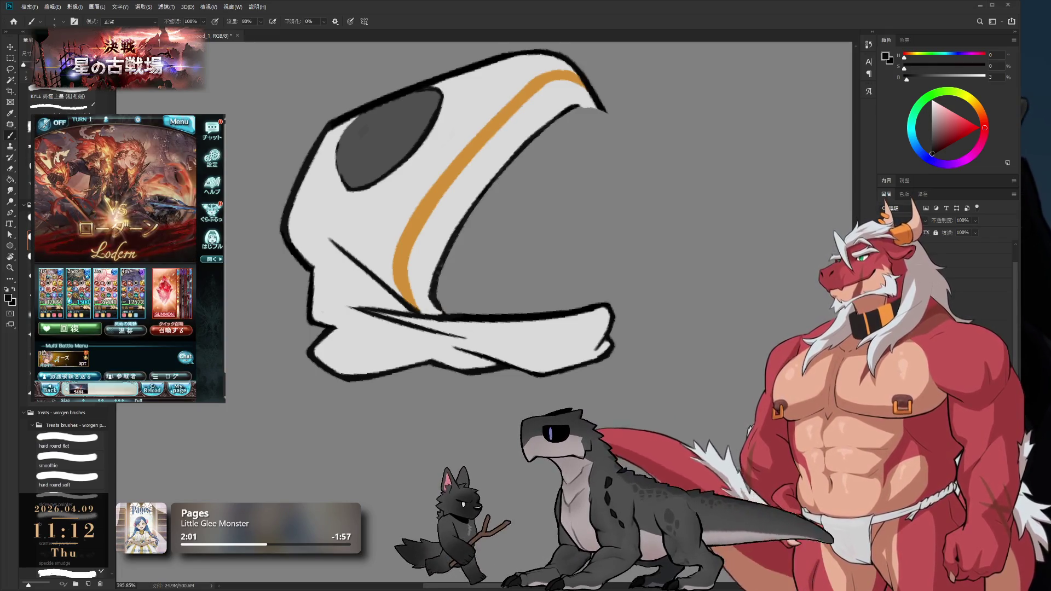
pyautogui.keyDown('alt'); pyautogui.click(441, 242); pyautogui.keyUp('alt')
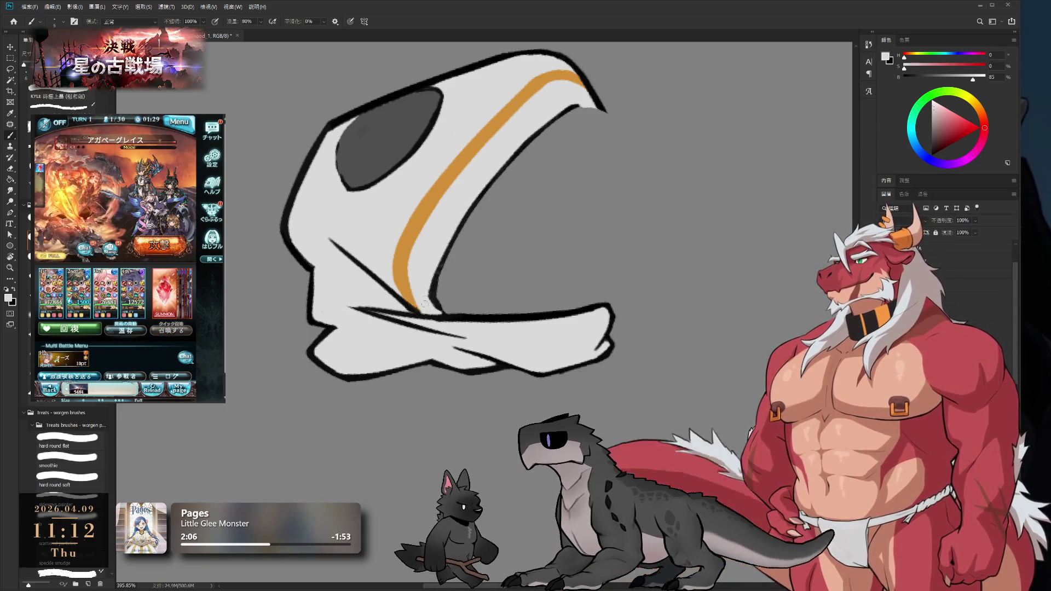
pyautogui.keyDown('alt'); pyautogui.click(454, 312); pyautogui.keyUp('alt')
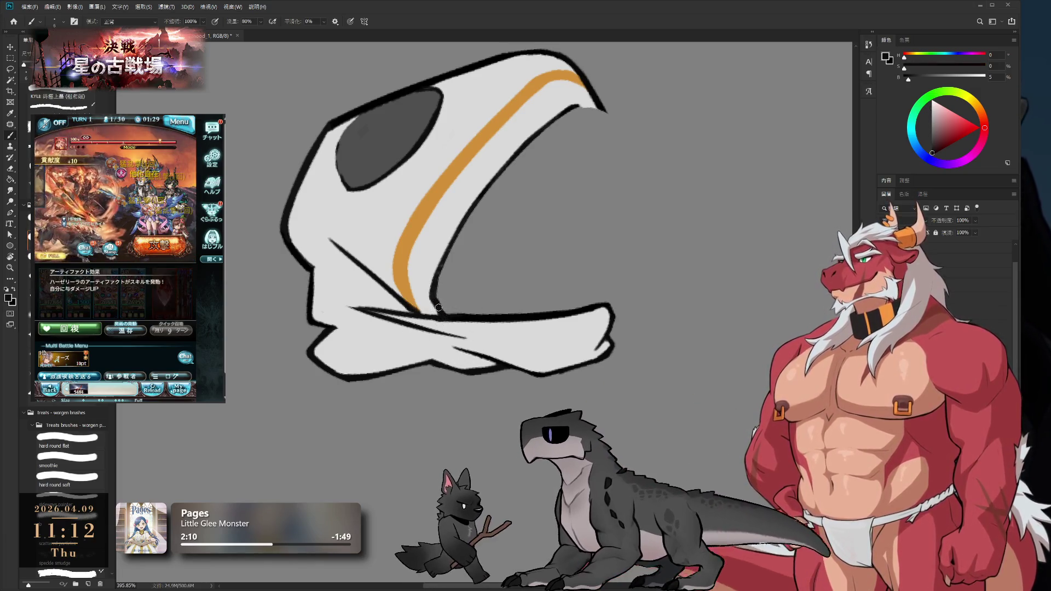
pyautogui.scroll(-5, 581, 178)
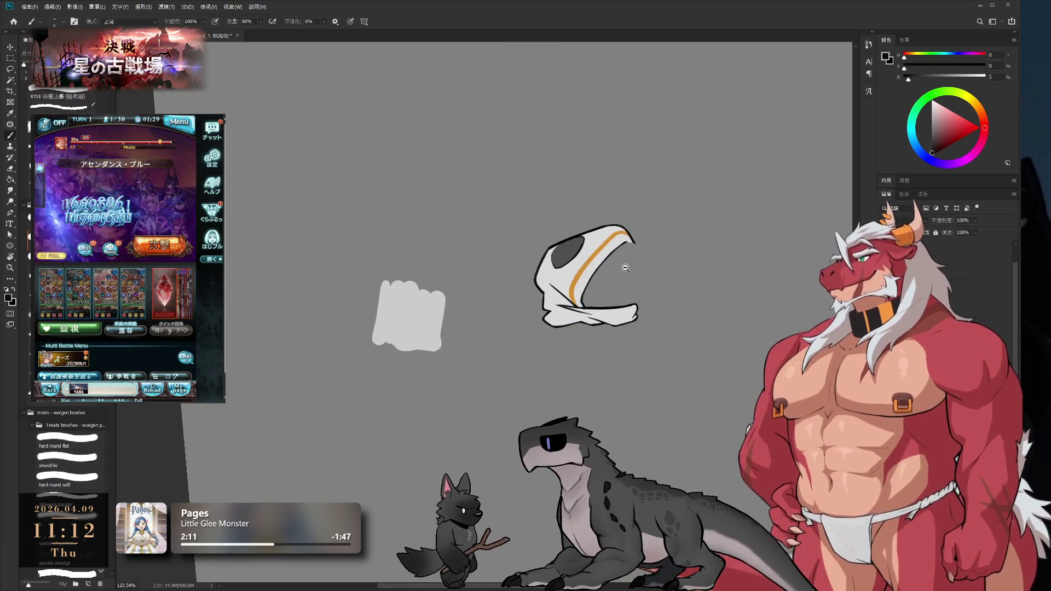
# In the other drawing, turn the view upside down and cover the stroke's thick black upper edge with light grey
pyautogui.scroll(2, 626, 268)
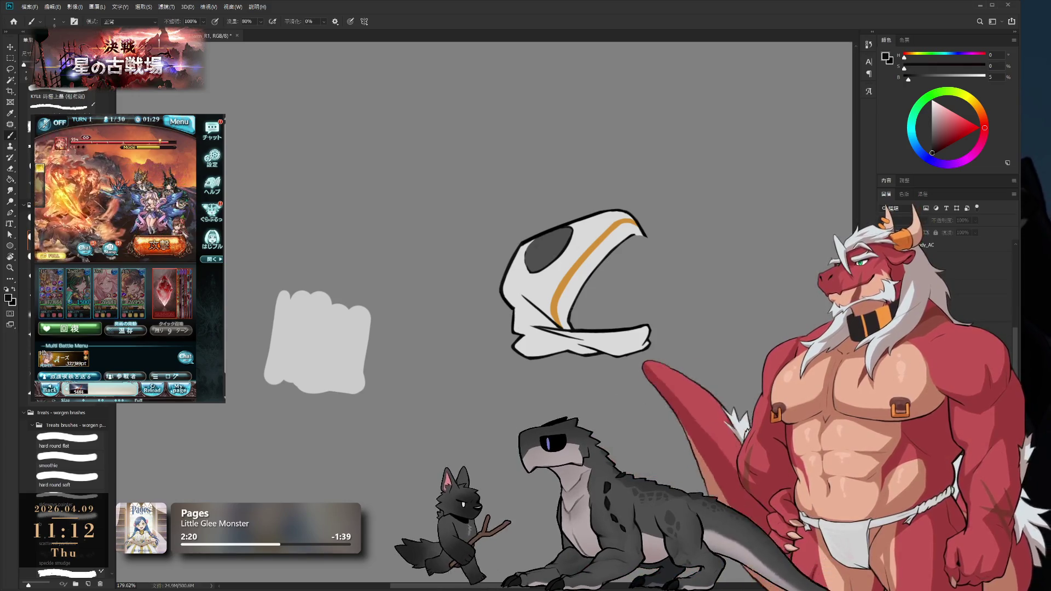
pyautogui.scroll(2, 645, 275)
pyautogui.scroll(5, 645, 276)
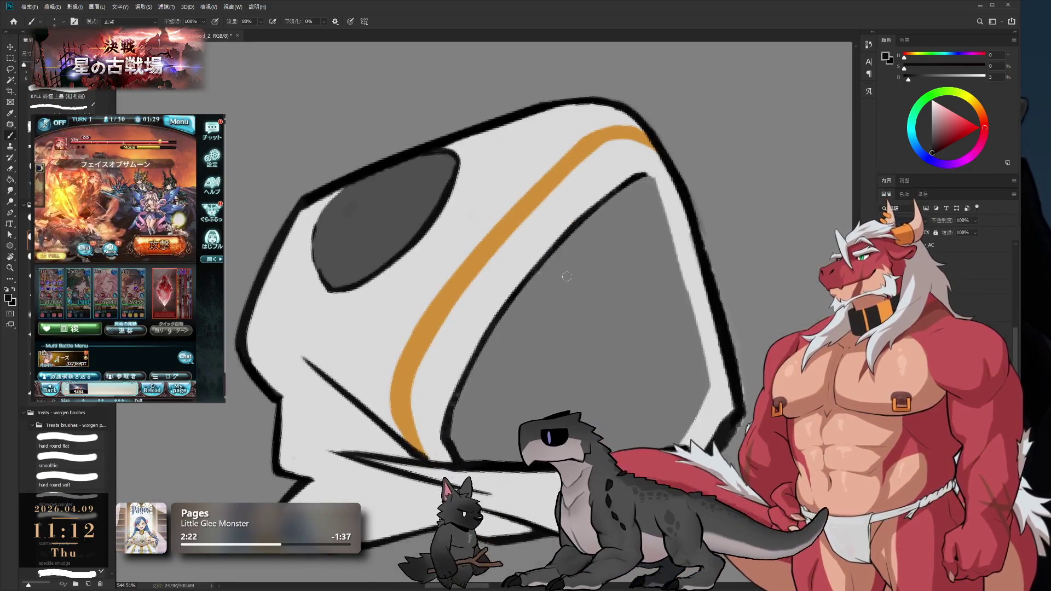
pyautogui.hotkey('ctrl', 'Tab')
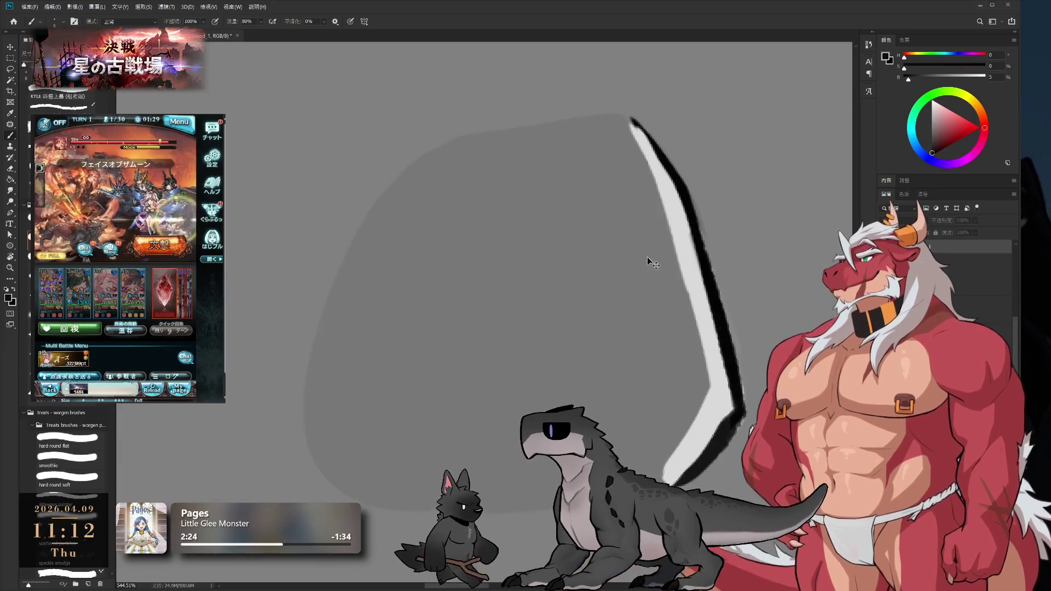
pyautogui.press('r')
pyautogui.moveTo(683, 332)
pyautogui.mouseDown()
pyautogui.moveTo(305, 333)
pyautogui.moveTo(330, 266)
pyautogui.moveTo(557, 241)
pyautogui.mouseUp()
pyautogui.press('e')
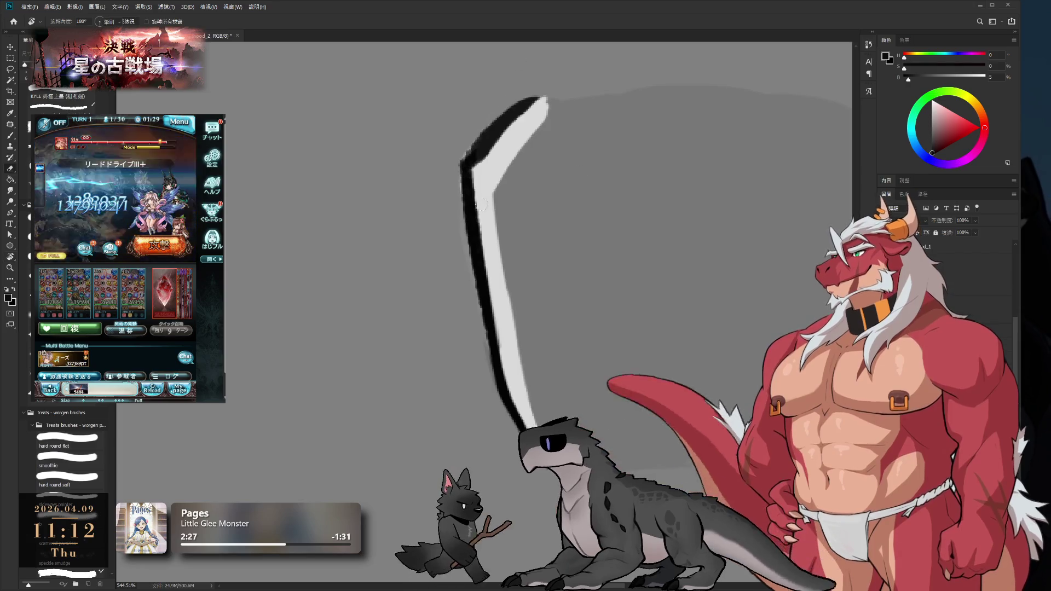
pyautogui.press('b')
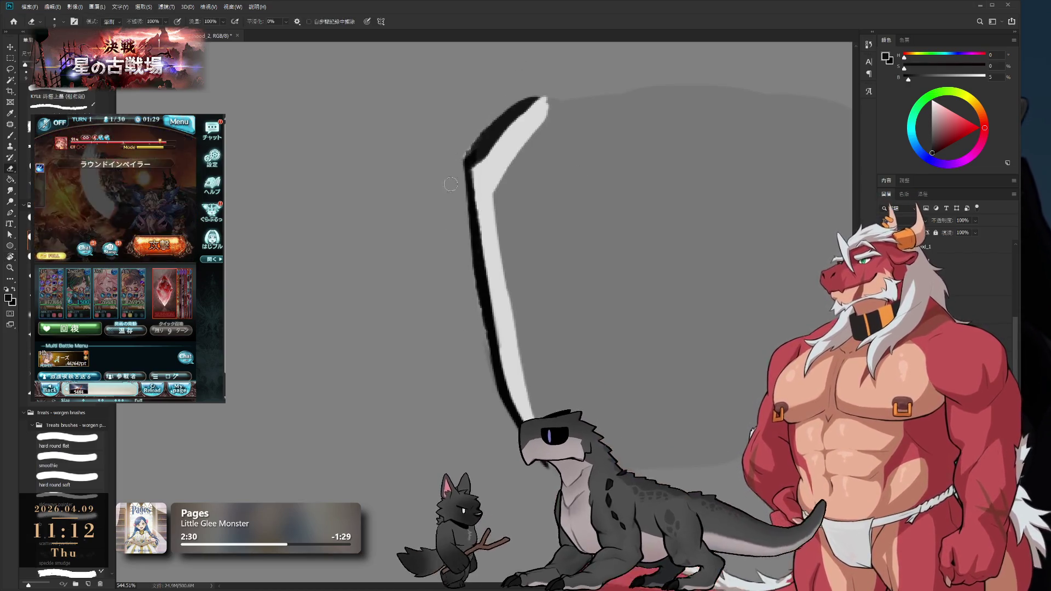
pyautogui.press('x')
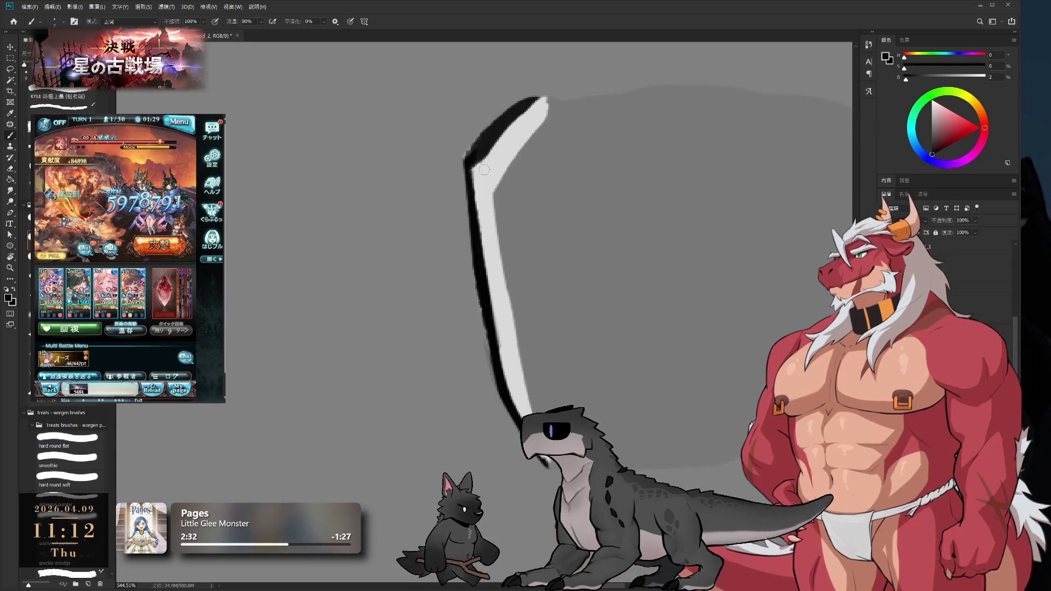
pyautogui.moveTo(486, 166); pyautogui.dragTo(539, 113)
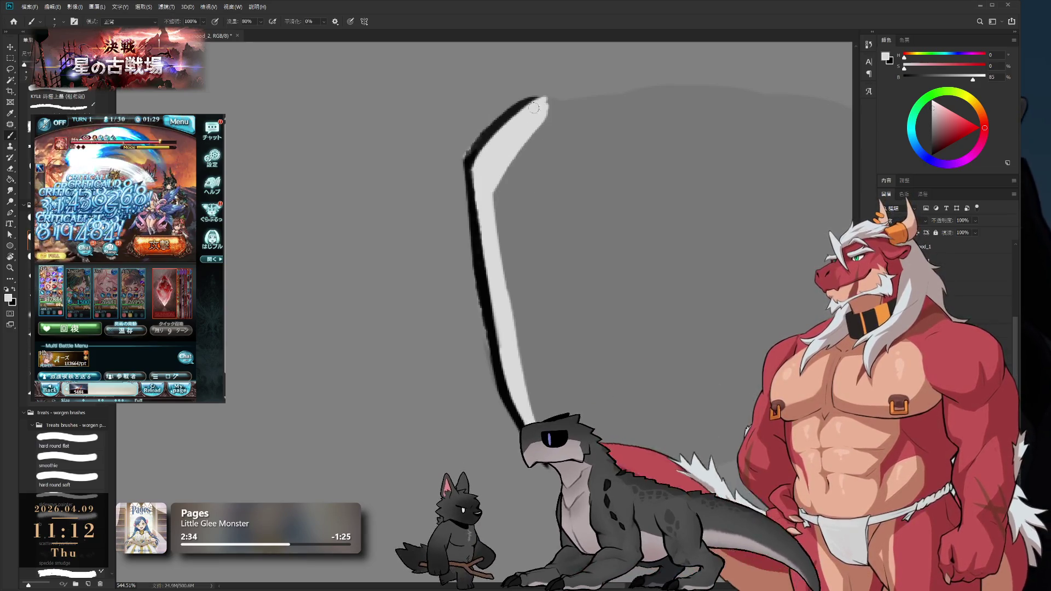
# Thin the black outline along the stroke's lower-left edge with sampled light grey
pyautogui.press('e')
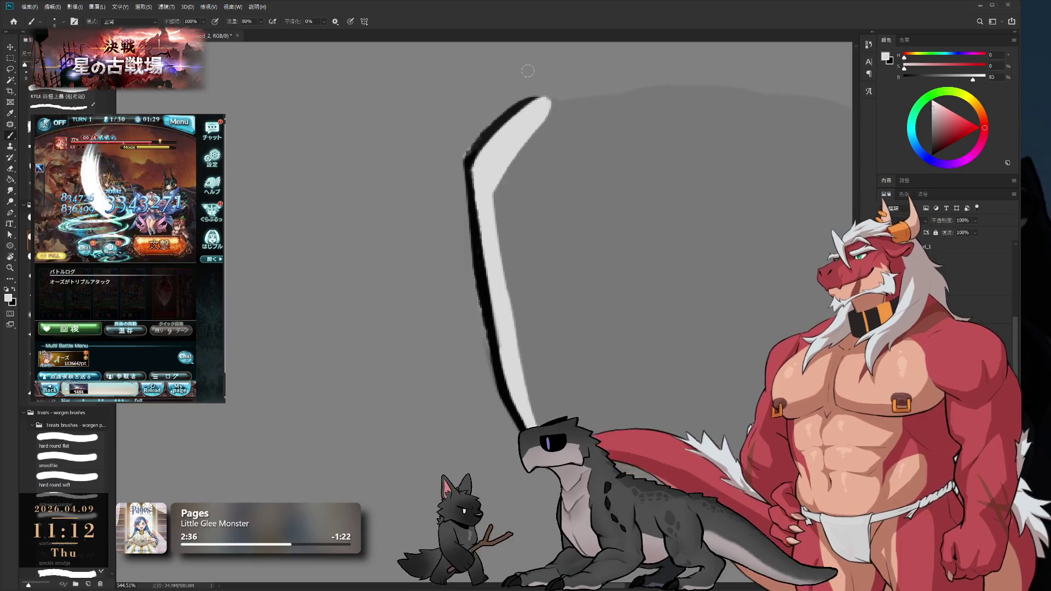
pyautogui.press('b')
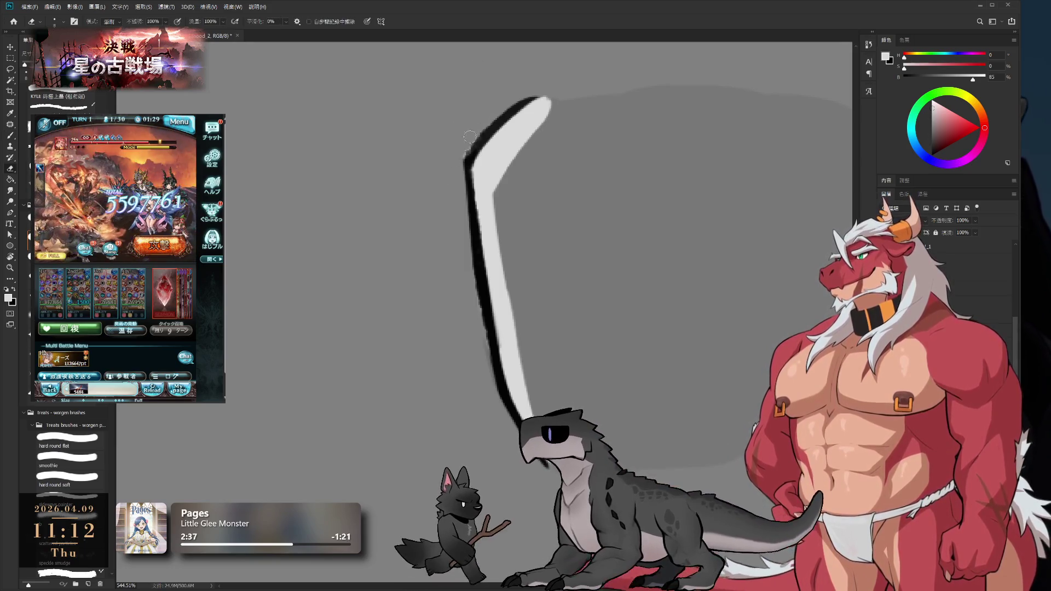
pyautogui.press('b')
pyautogui.press('x')
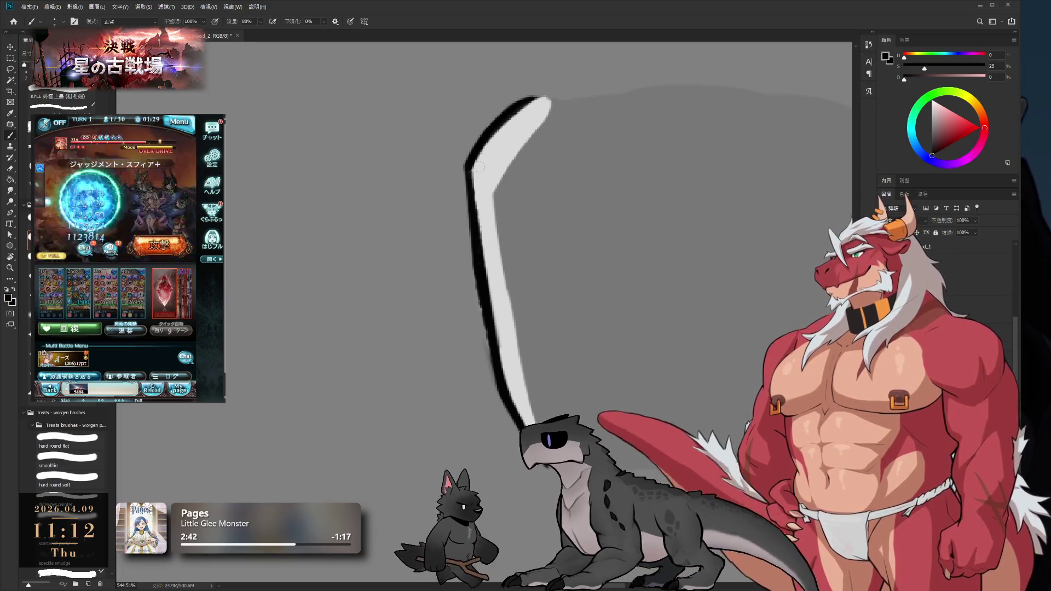
pyautogui.scroll(-2, 459, 193)
pyautogui.scroll(1, 459, 193)
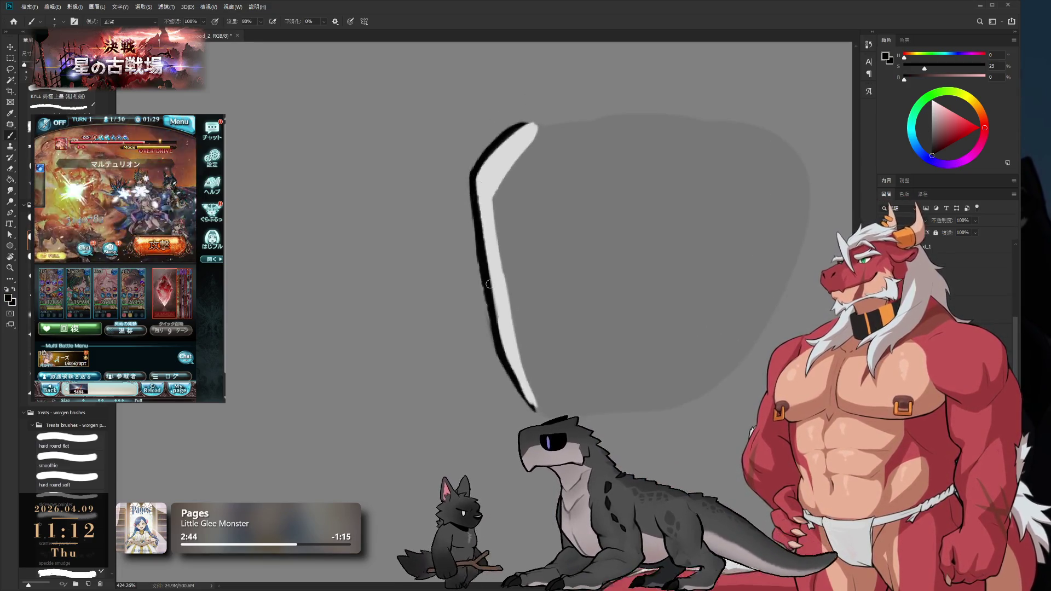
pyautogui.keyDown('alt'); pyautogui.click(480, 188); pyautogui.keyUp('alt')
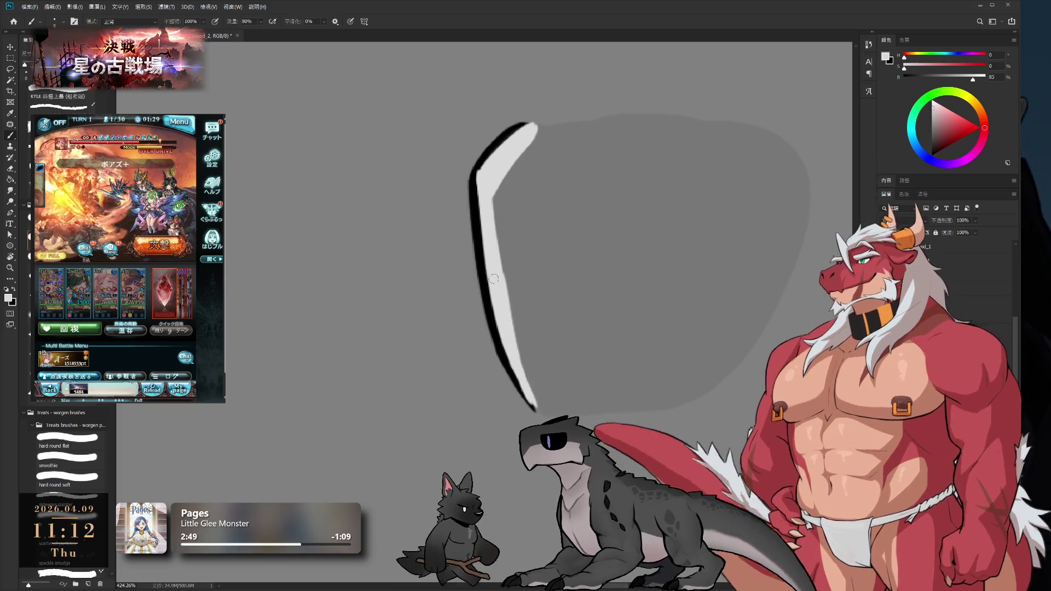
pyautogui.moveTo(499, 279); pyautogui.dragTo(513, 367)
pyautogui.keyDown('alt'); pyautogui.click(534, 414); pyautogui.keyUp('alt')
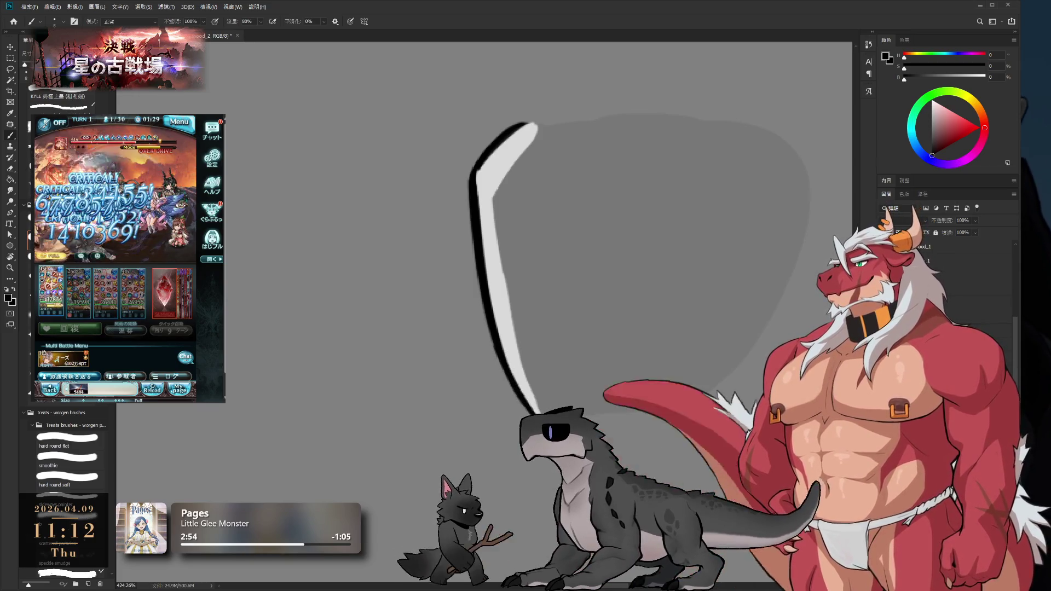
# Turn the view to about 172° and paint mid grey over the top of the white stroke
pyautogui.press('r')
pyautogui.moveTo(596, 424)
pyautogui.mouseDown()
pyautogui.moveTo(476, 170)
pyautogui.moveTo(309, 204)
pyautogui.mouseUp()
pyautogui.moveTo(607, 308)
pyautogui.mouseDown()
pyautogui.moveTo(704, 272)
pyautogui.moveTo(683, 270)
pyautogui.moveTo(329, 449)
pyautogui.mouseUp()
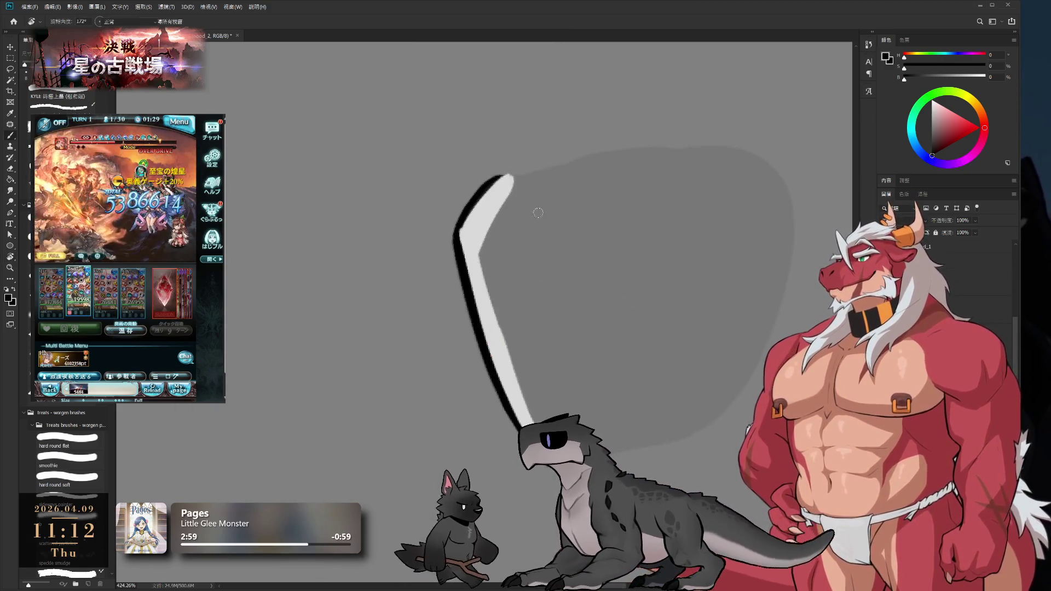
pyautogui.keyDown('alt'); pyautogui.click(517, 216); pyautogui.keyUp('alt')
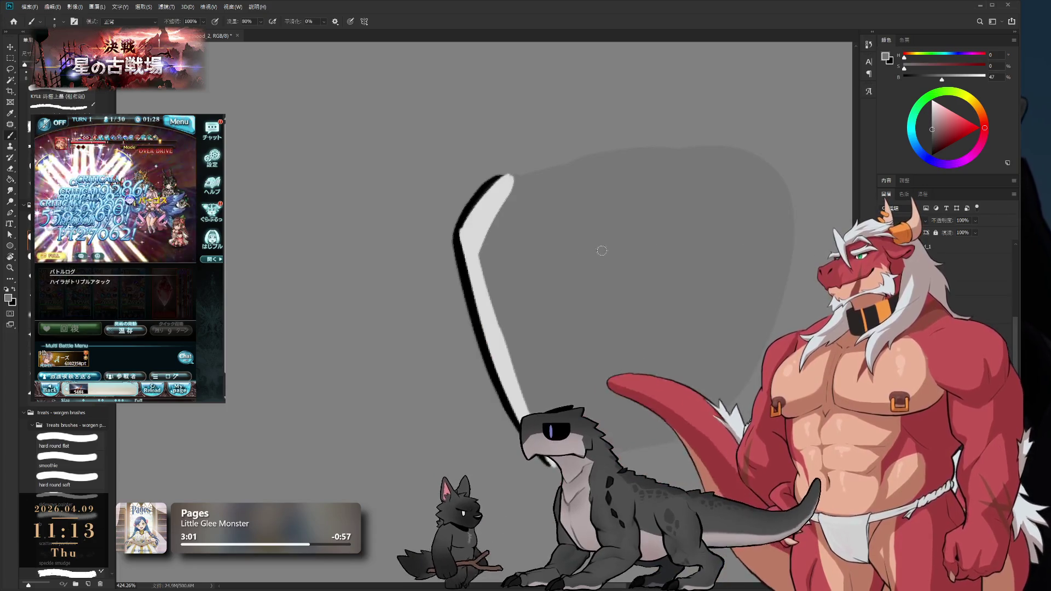
pyautogui.moveTo(513, 195); pyautogui.dragTo(483, 235)
pyautogui.keyDown('alt'); pyautogui.click(476, 225); pyautogui.keyUp('alt')
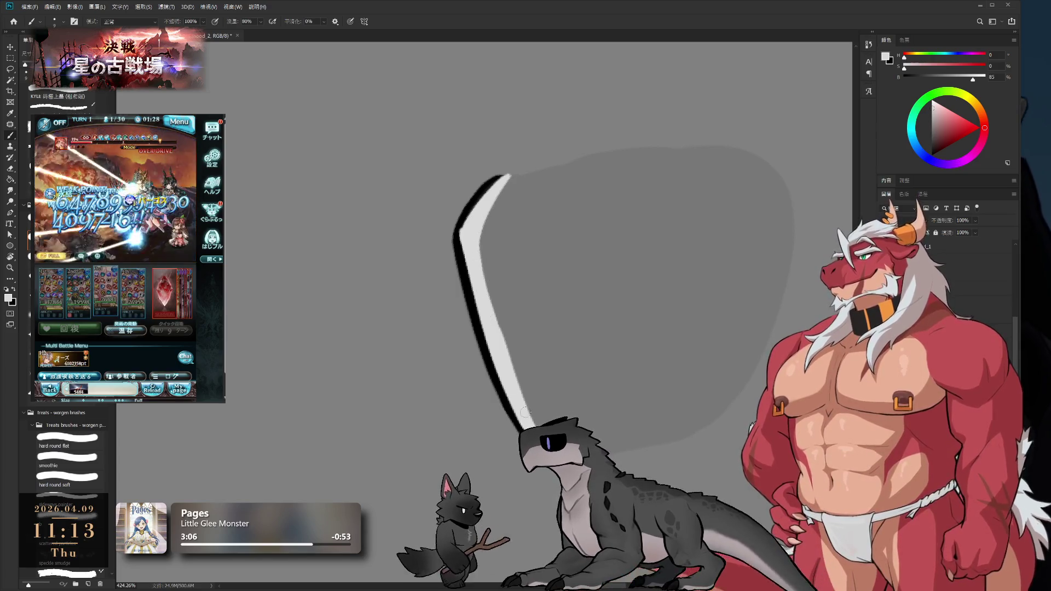
pyautogui.keyDown('alt'); pyautogui.click(529, 316); pyautogui.keyUp('alt')
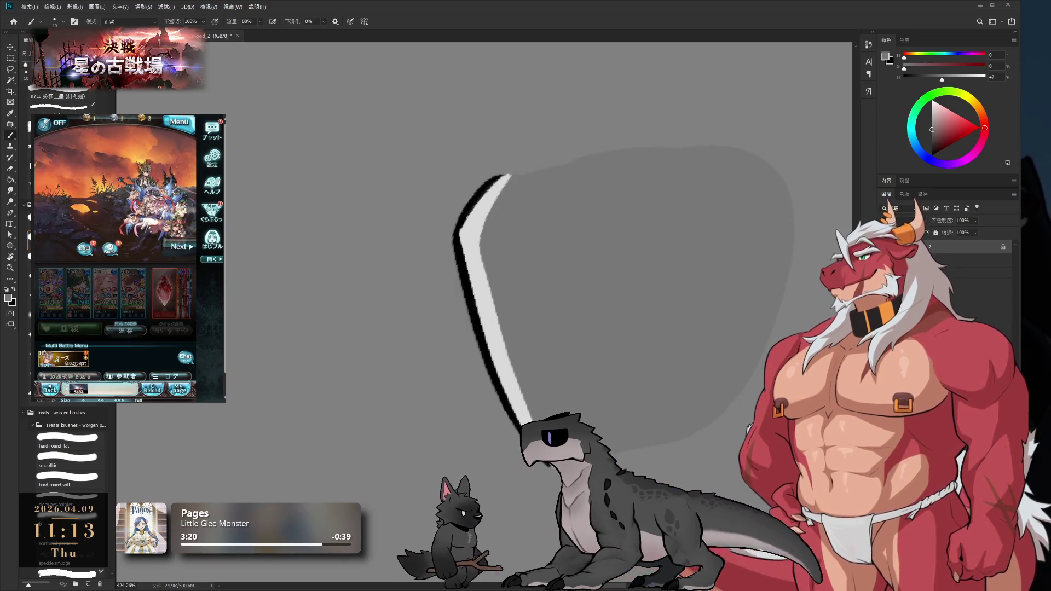
pyautogui.press('e')
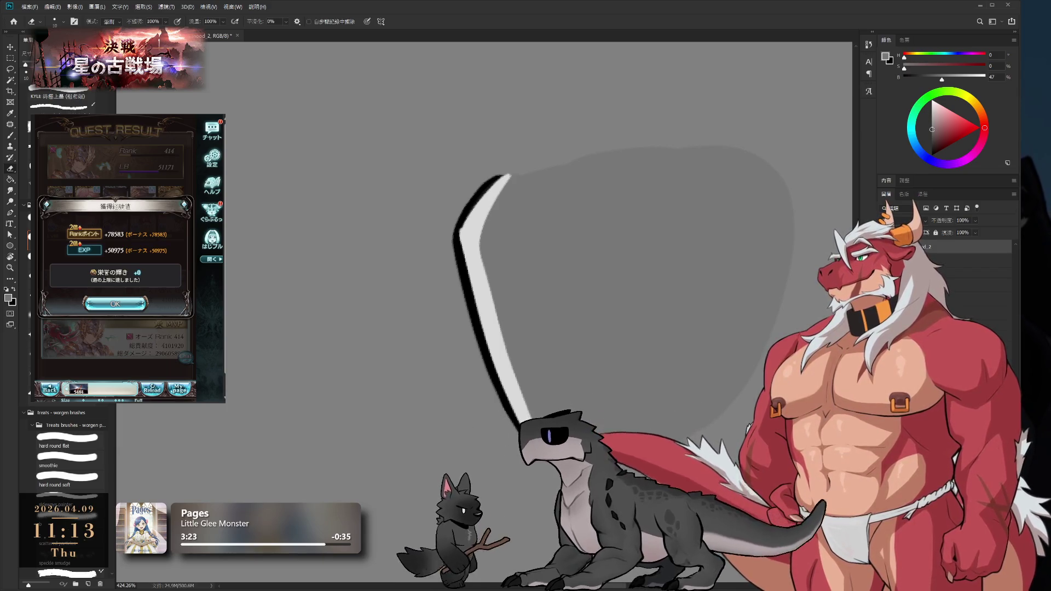
pyautogui.press('b')
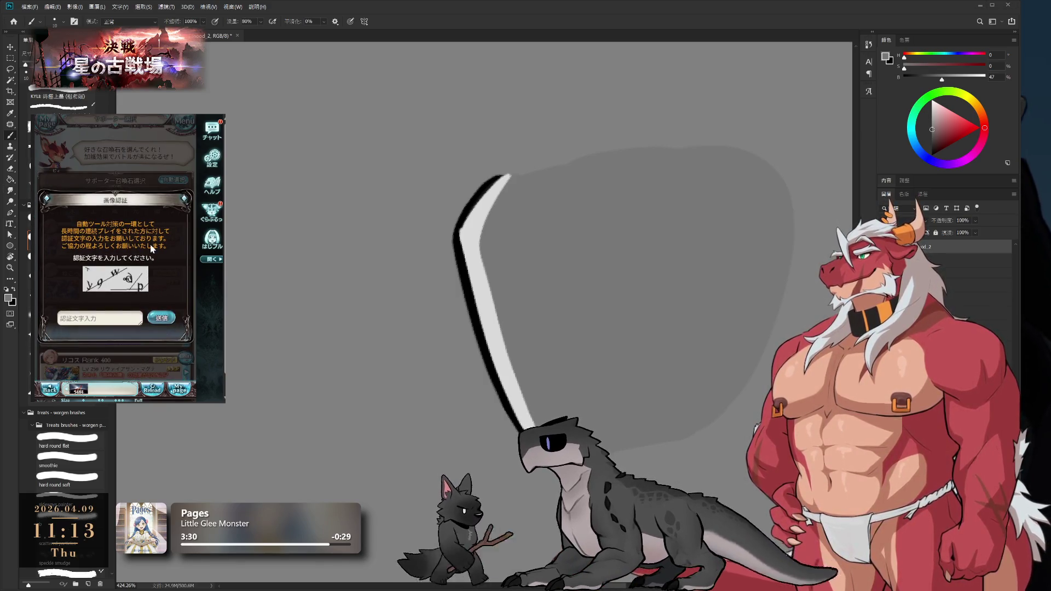
pyautogui.click(106, 316)
pyautogui.write('y9wop')
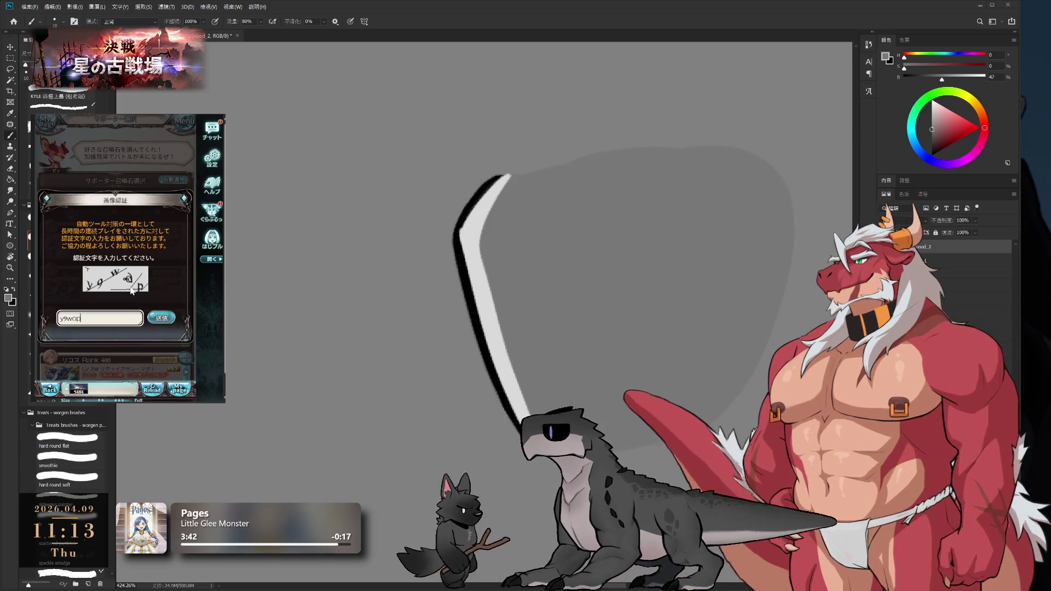
pyautogui.press('Return')
pyautogui.click(115, 326)
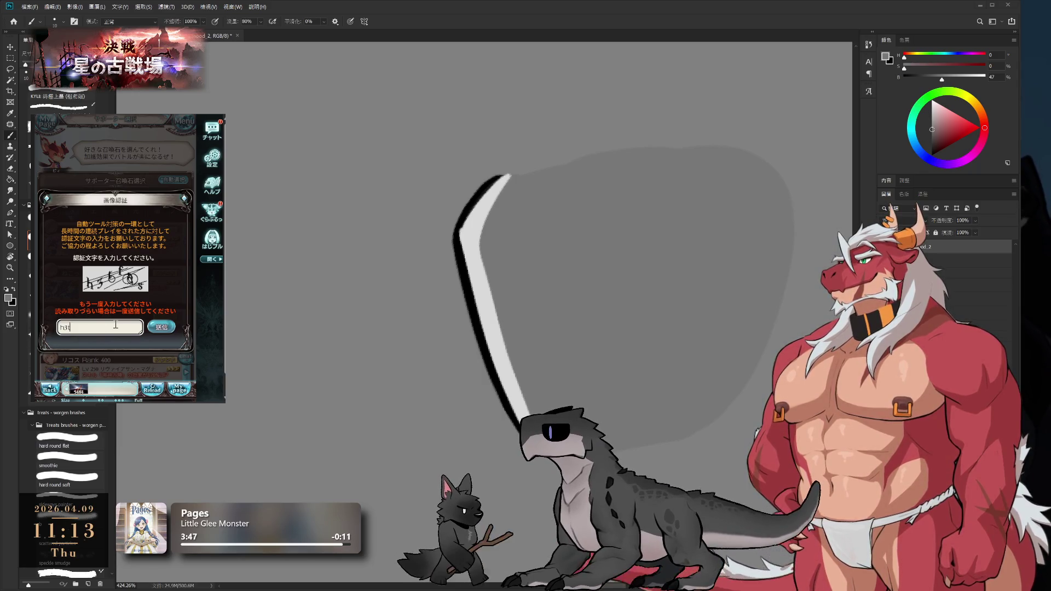
pyautogui.press('BackSpace')
pyautogui.press('BackSpace')
pyautogui.write('85')
pyautogui.click(162, 327)
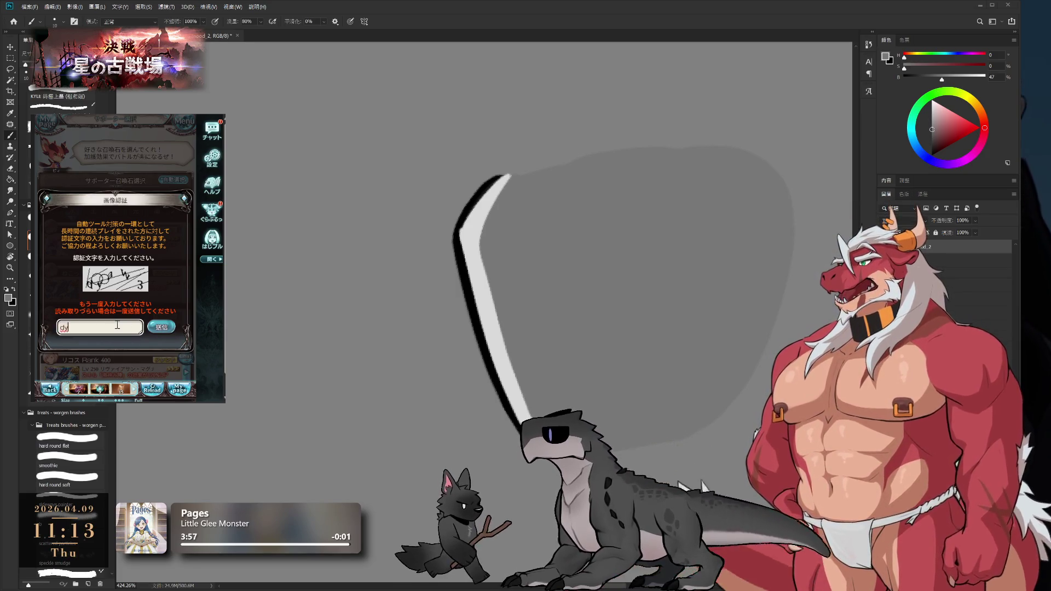
pyautogui.click(160, 328)
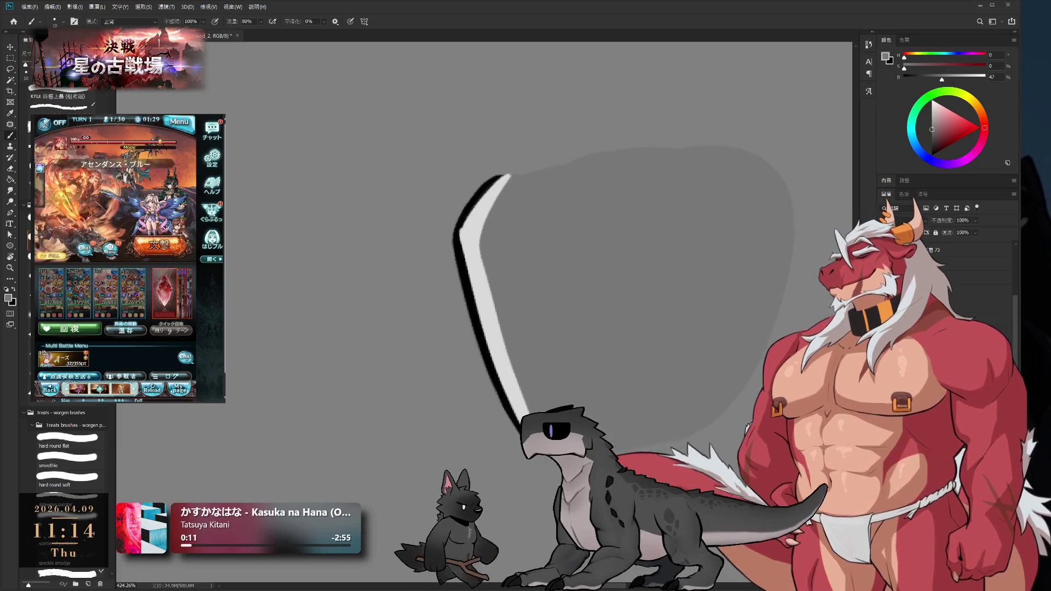
# Undo, reset rotation and zoom in on the hood, then move to the other hood document
pyautogui.hotkey('ctrl', 'z')
pyautogui.hotkey('ctrl', '0')
pyautogui.press('r')
pyautogui.moveTo(657, 219)
pyautogui.mouseDown()
pyautogui.moveTo(323, 405)
pyautogui.moveTo(313, 424)
pyautogui.mouseUp()
pyautogui.press('Escape')
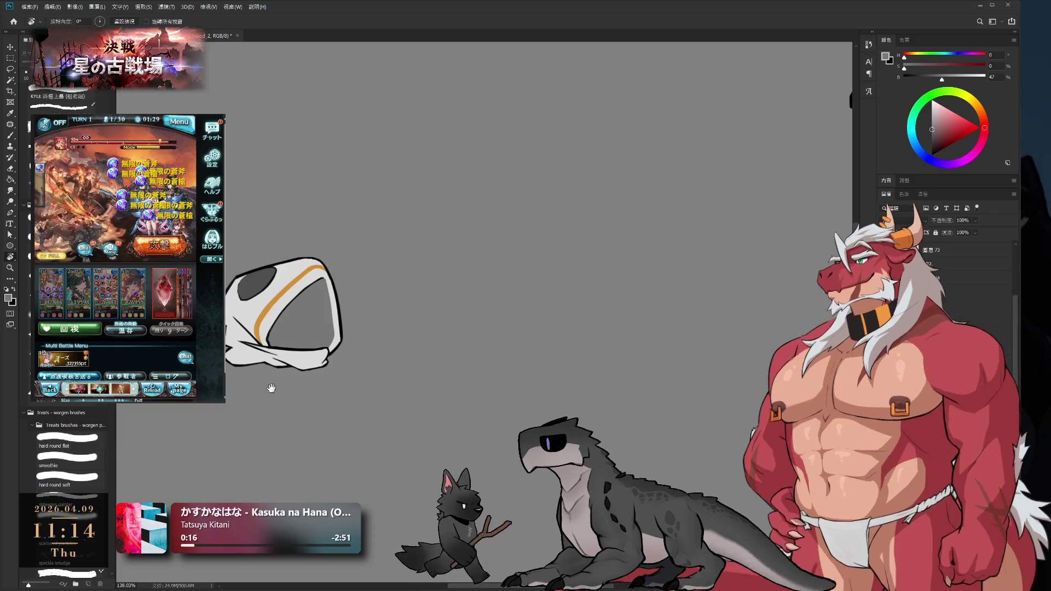
pyautogui.press('z')
pyautogui.moveTo(544, 380); pyautogui.dragTo(554, 360)
pyautogui.moveTo(635, 330); pyautogui.dragTo(633, 331)
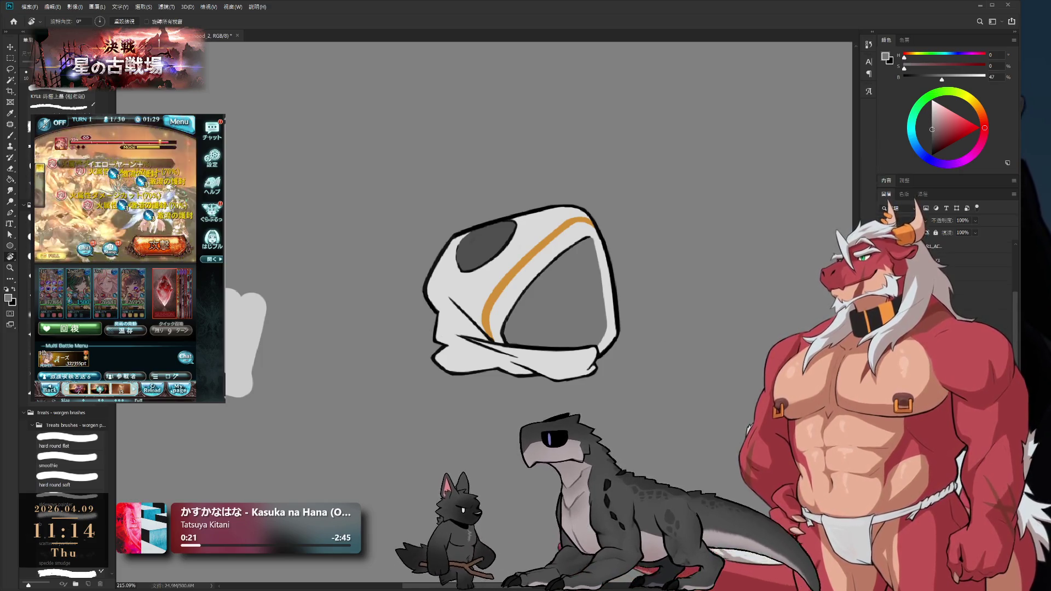
pyautogui.hotkey('ctrl', 'Tab')
pyautogui.hotkey('ctrl', 'Tab')
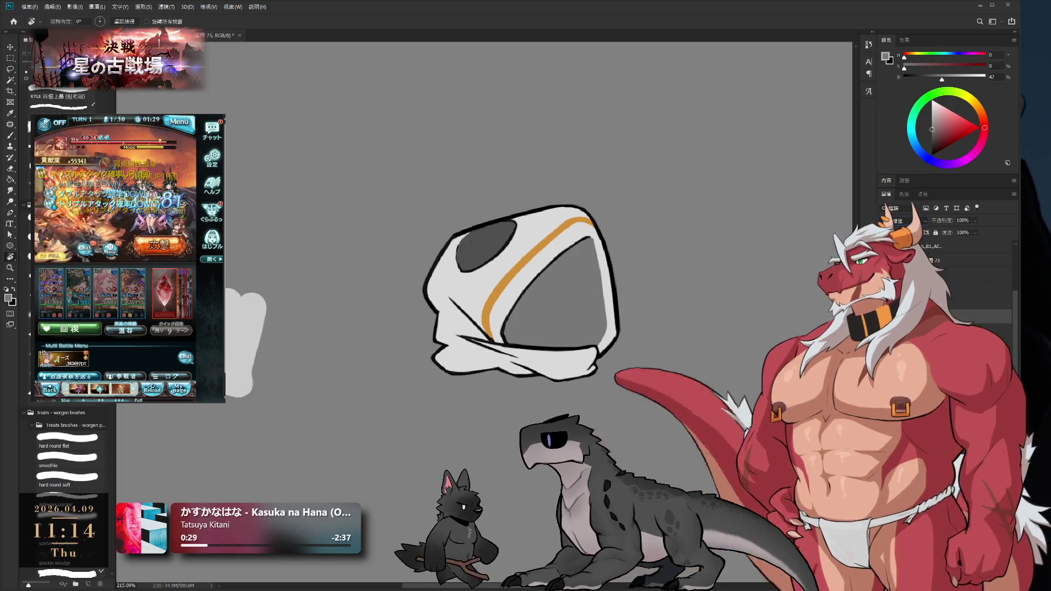
# Shade the hood's lower-left fold with a larger light-grey brush
pyautogui.click(486, 305)
pyautogui.press('b')
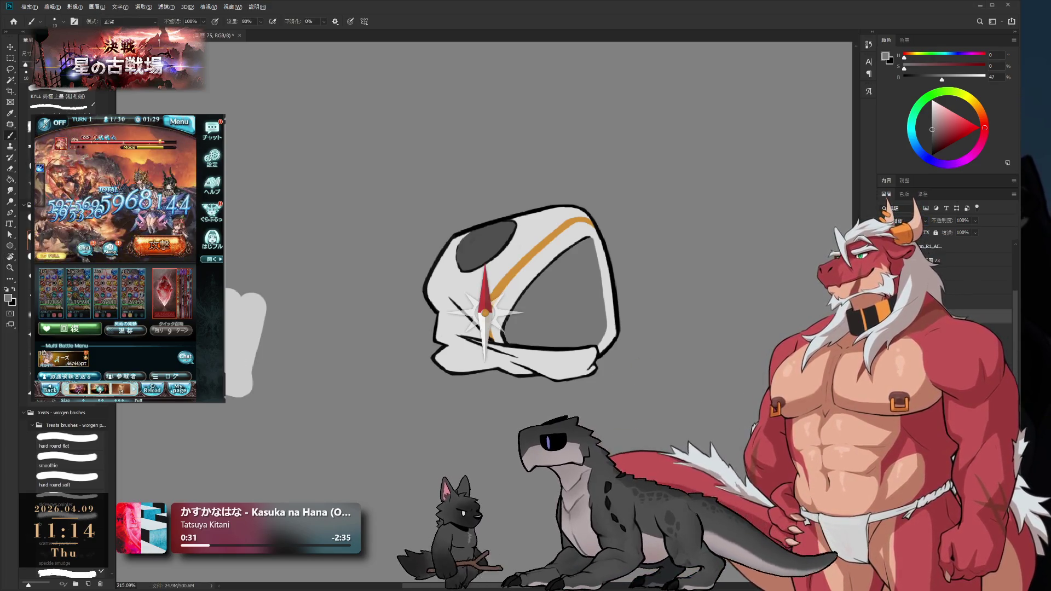
pyautogui.press(']')
pyautogui.press(']')
pyautogui.press(']')
pyautogui.moveTo(446, 363); pyautogui.dragTo(482, 361)
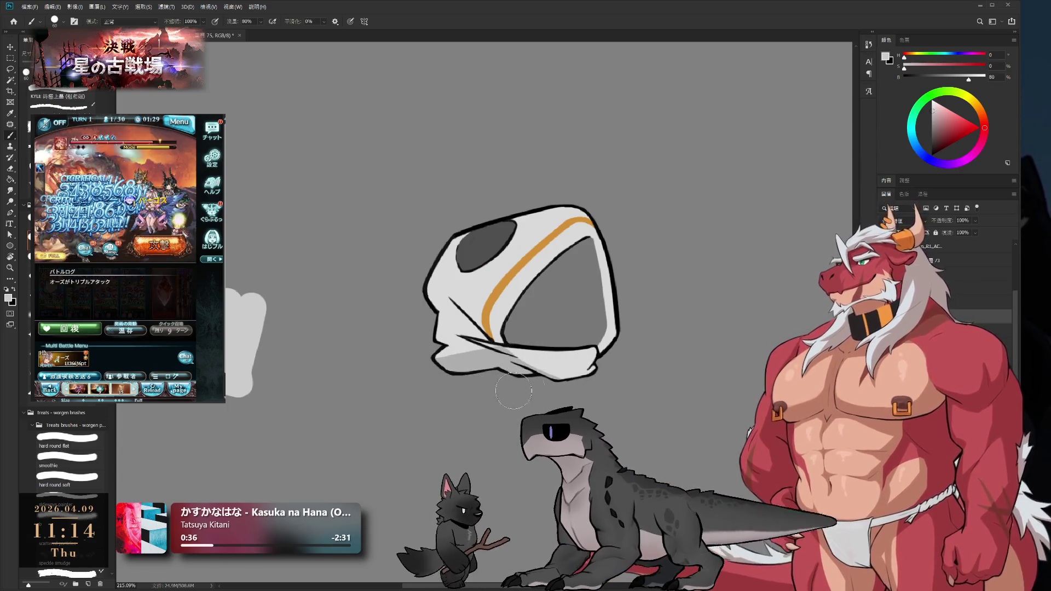
pyautogui.press('r')
pyautogui.moveTo(687, 277)
pyautogui.mouseDown()
pyautogui.moveTo(649, 441)
pyautogui.moveTo(630, 432)
pyautogui.mouseUp()
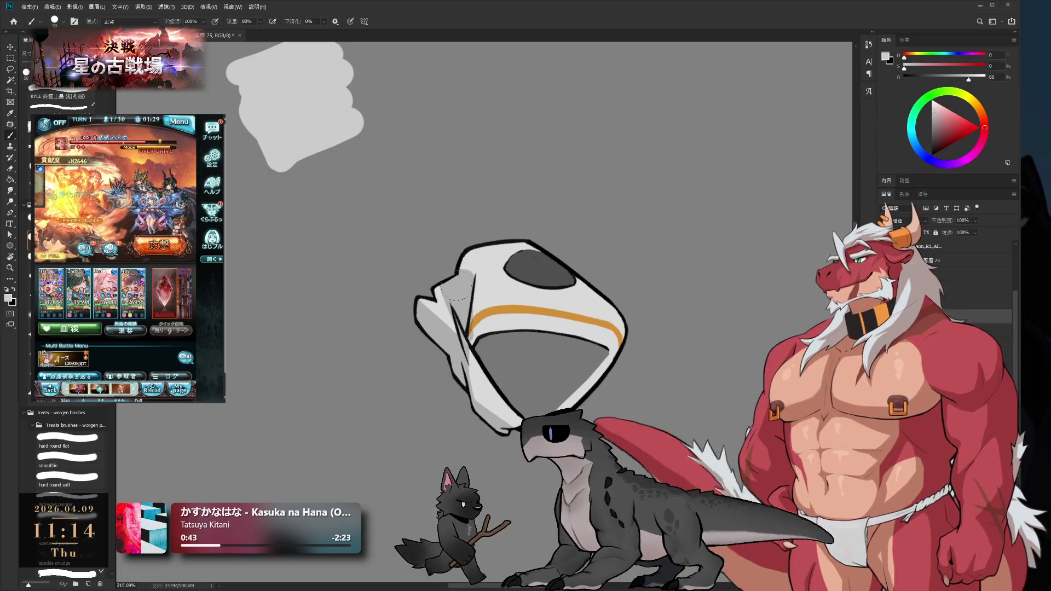
# Resize the eraser and straighten the view to see the whole canvas
pyautogui.press('e')
pyautogui.press(']')
pyautogui.press('b')
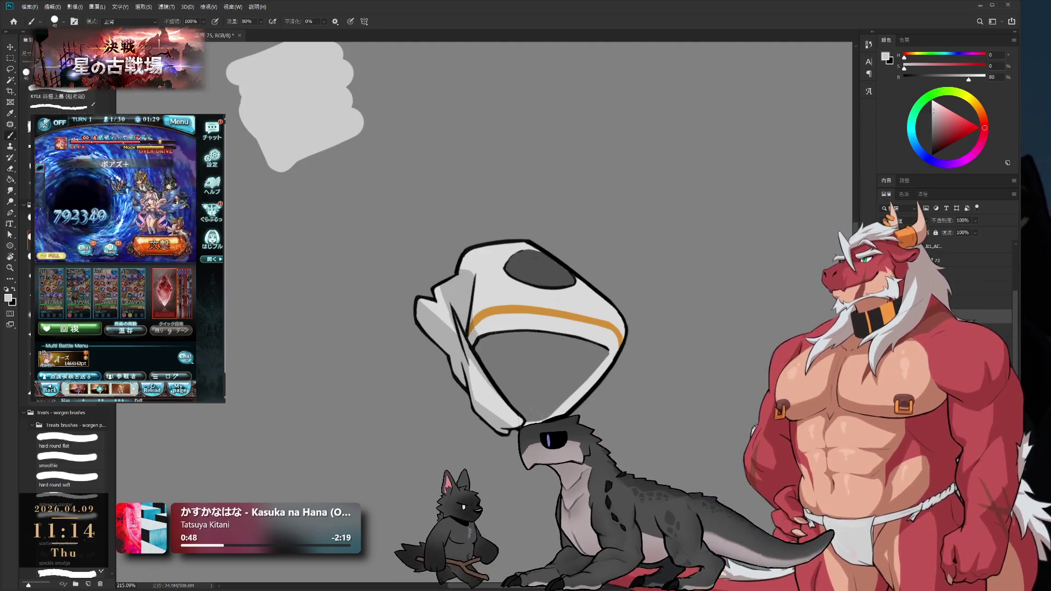
pyautogui.moveTo(604, 421)
pyautogui.mouseDown()
pyautogui.moveTo(663, 188)
pyautogui.moveTo(633, 183)
pyautogui.mouseUp()
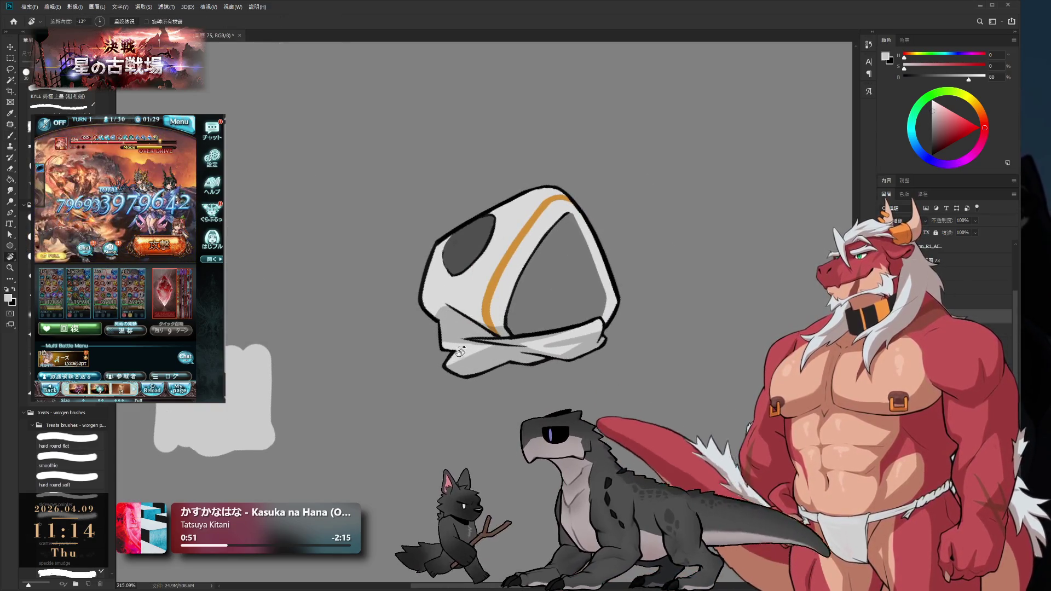
pyautogui.press('b')
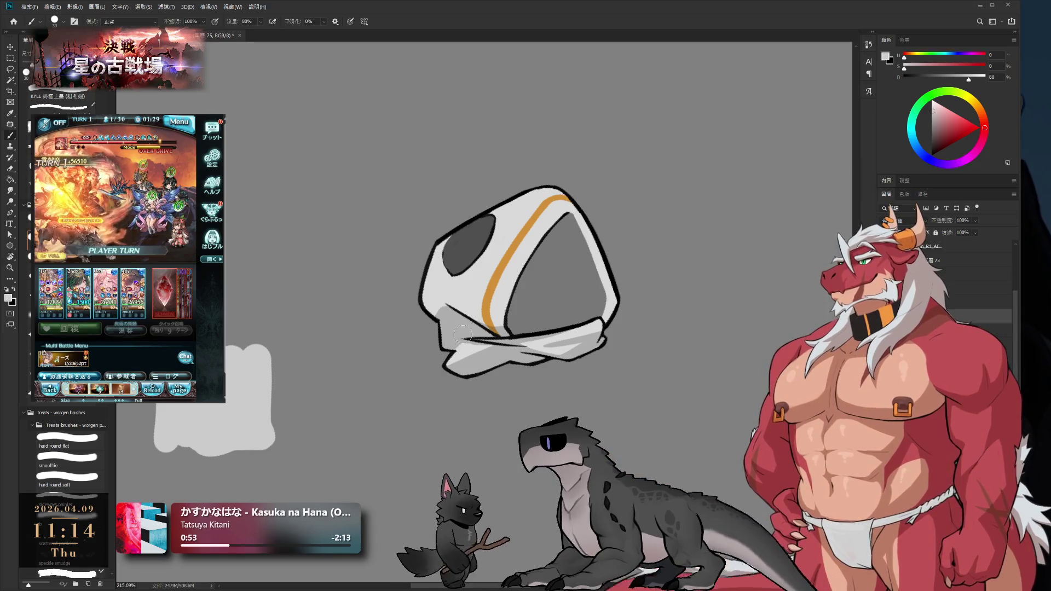
pyautogui.press('r')
pyautogui.moveTo(613, 307)
pyautogui.mouseDown()
pyautogui.moveTo(654, 270)
pyautogui.moveTo(697, 284)
pyautogui.mouseUp()
pyautogui.scroll(-5, 560, 234)
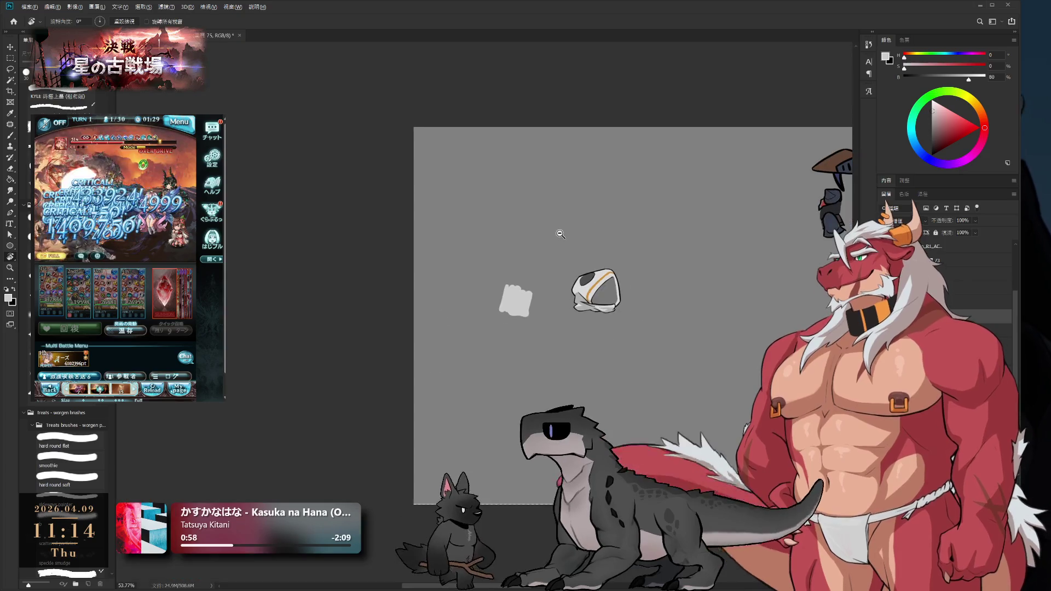
pyautogui.scroll(4, 564, 232)
pyautogui.scroll(2, 577, 259)
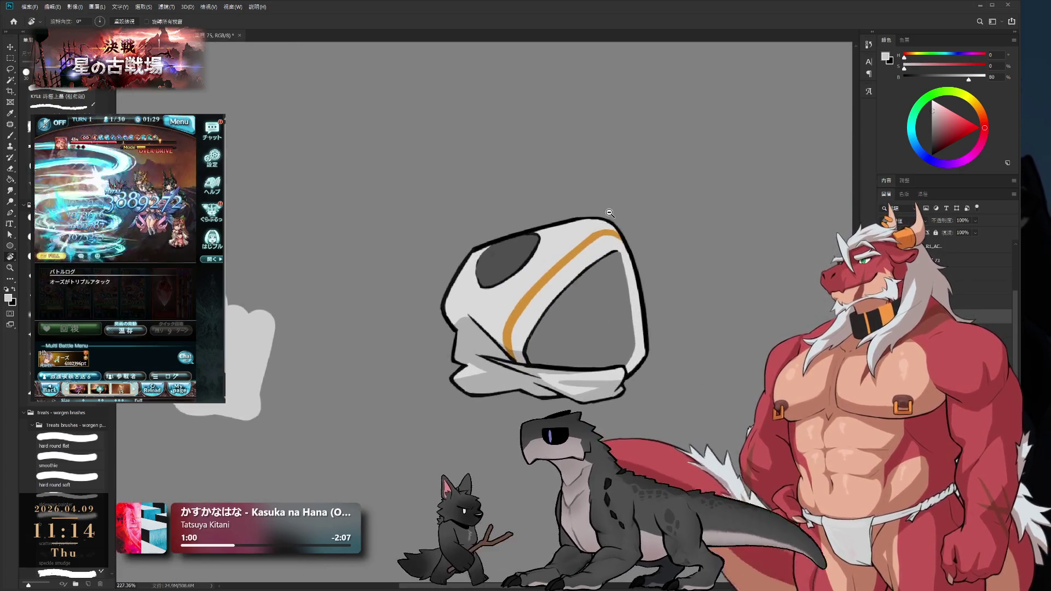
pyautogui.click(45, 488)
pyautogui.click(98, 474)
pyautogui.press(']')
pyautogui.press(']')
pyautogui.press(']')
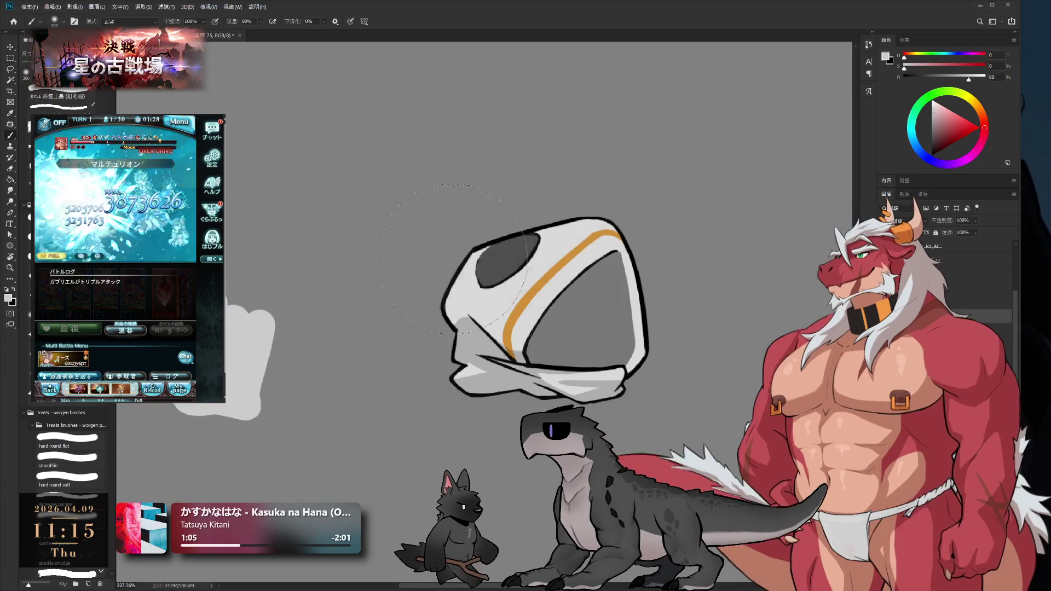
pyautogui.press('e')
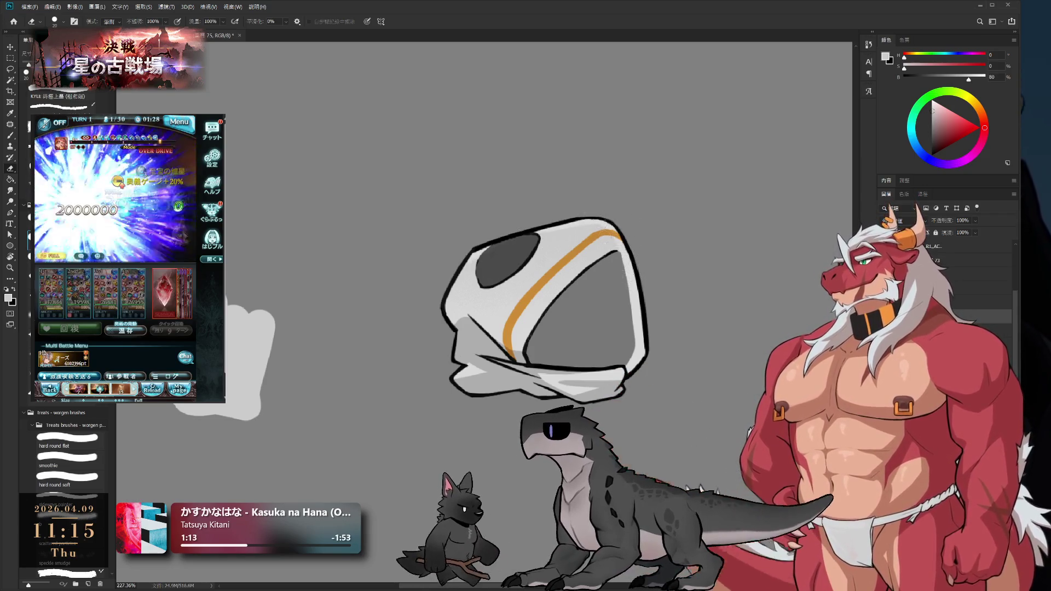
pyautogui.scroll(-5, 558, 238)
pyautogui.scroll(3, 613, 263)
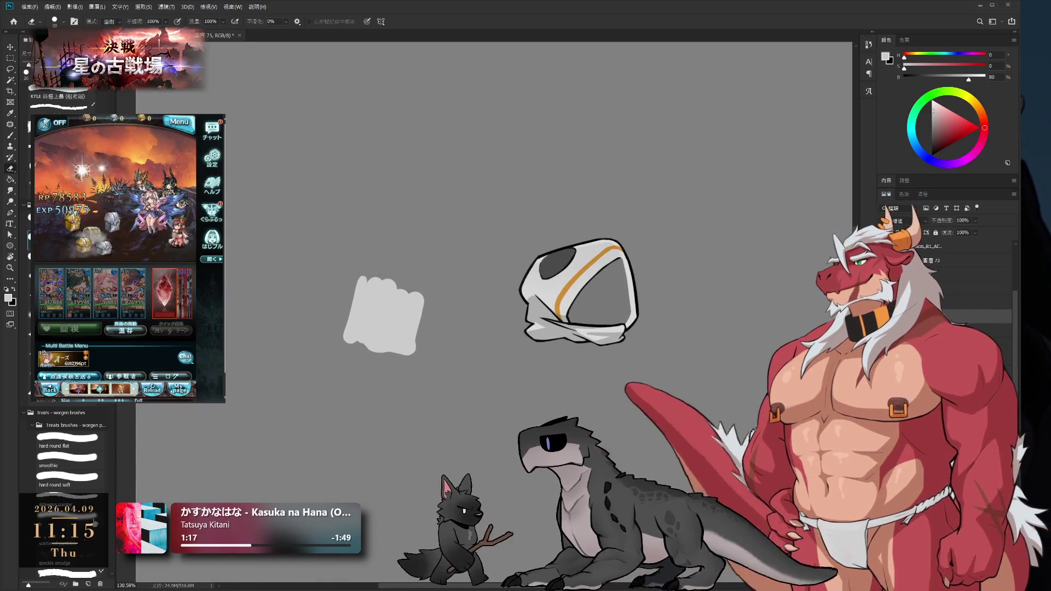
# Enlarge the eraser, then confirm the game's quest result and start the next battle
pyautogui.press(']')
pyautogui.press(']')
pyautogui.press(']')
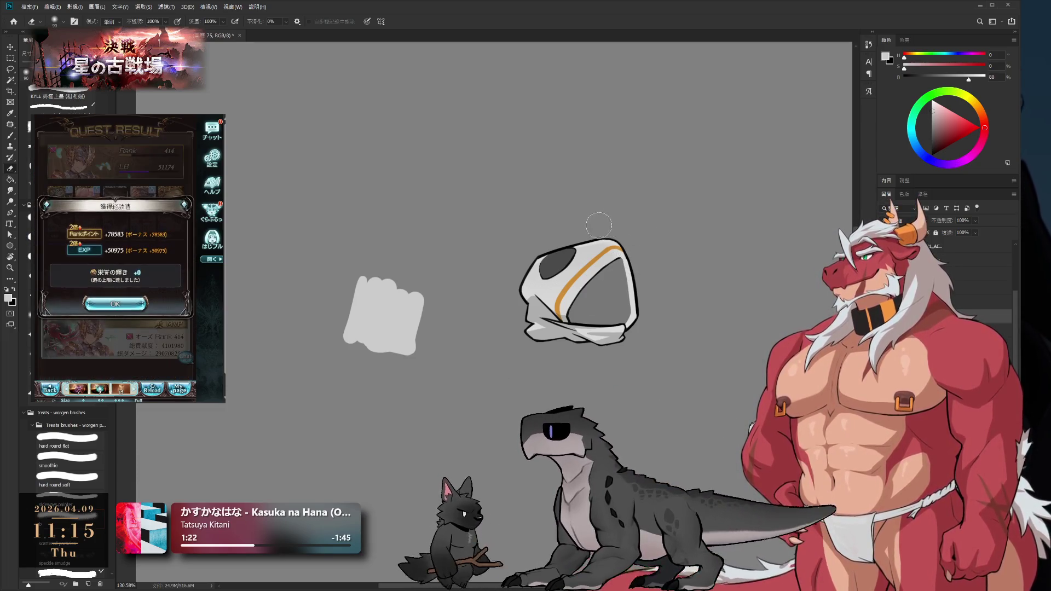
pyautogui.click(140, 304)
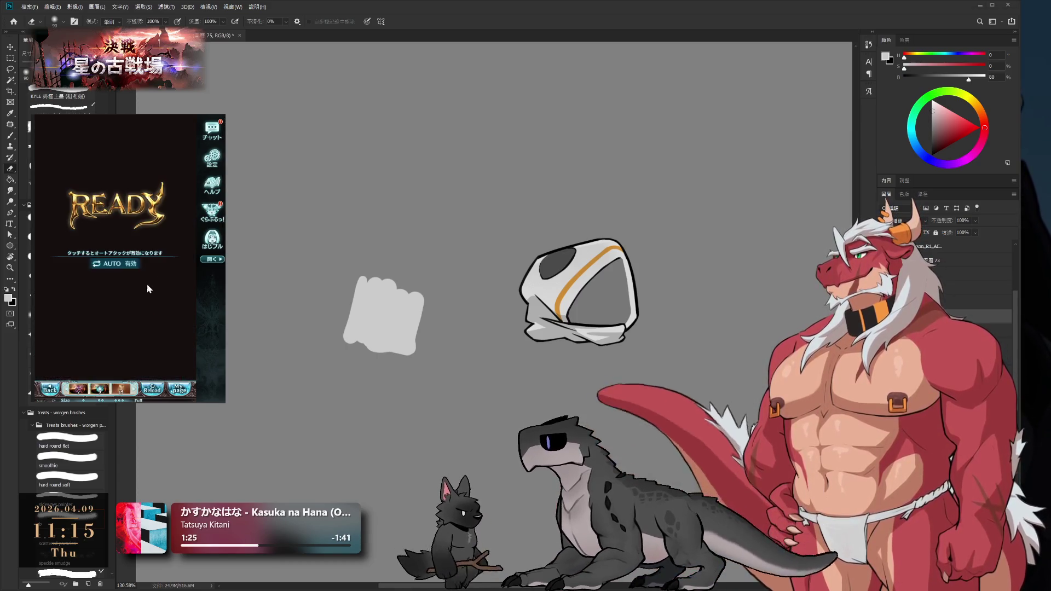
pyautogui.click(151, 268)
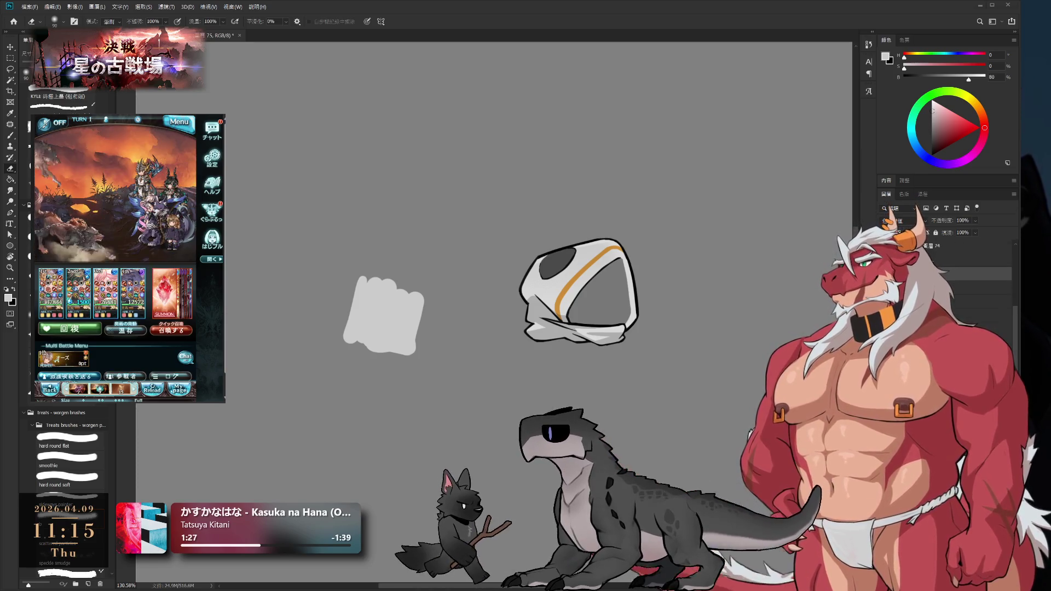
# Add a new layer for the interior shading, return to the brush and save the file
pyautogui.hotkey('ctrl', 'shift', 'alt', 'n')
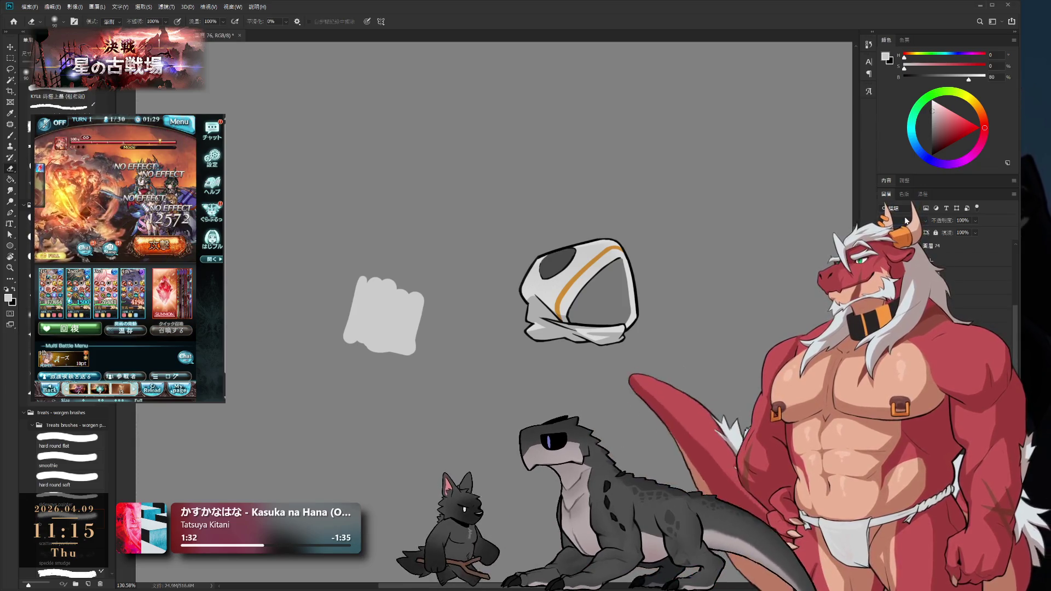
pyautogui.press(']')
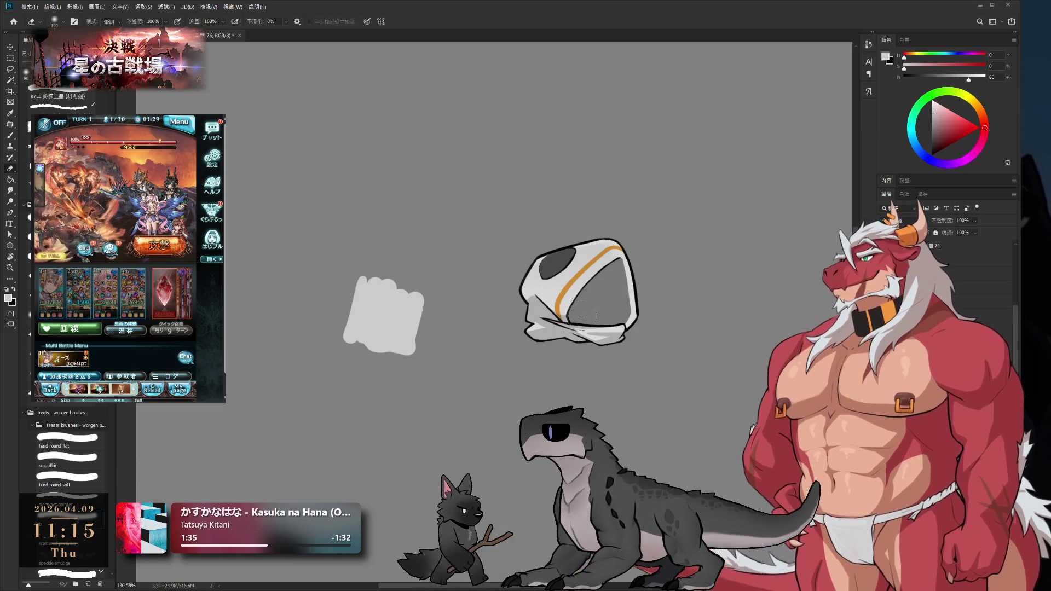
pyautogui.press('b')
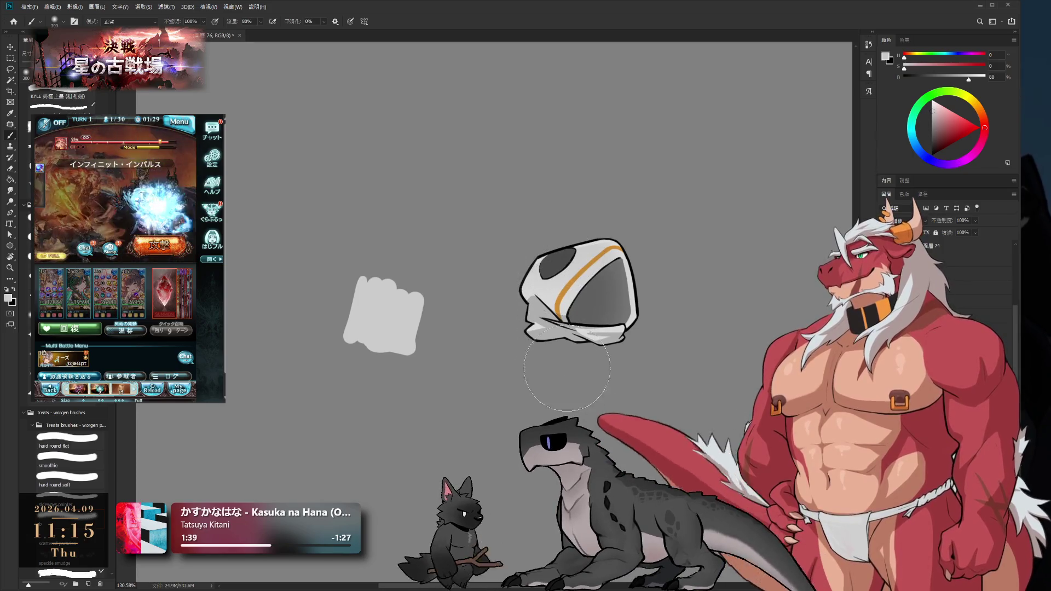
pyautogui.hotkey('ctrl', 's')
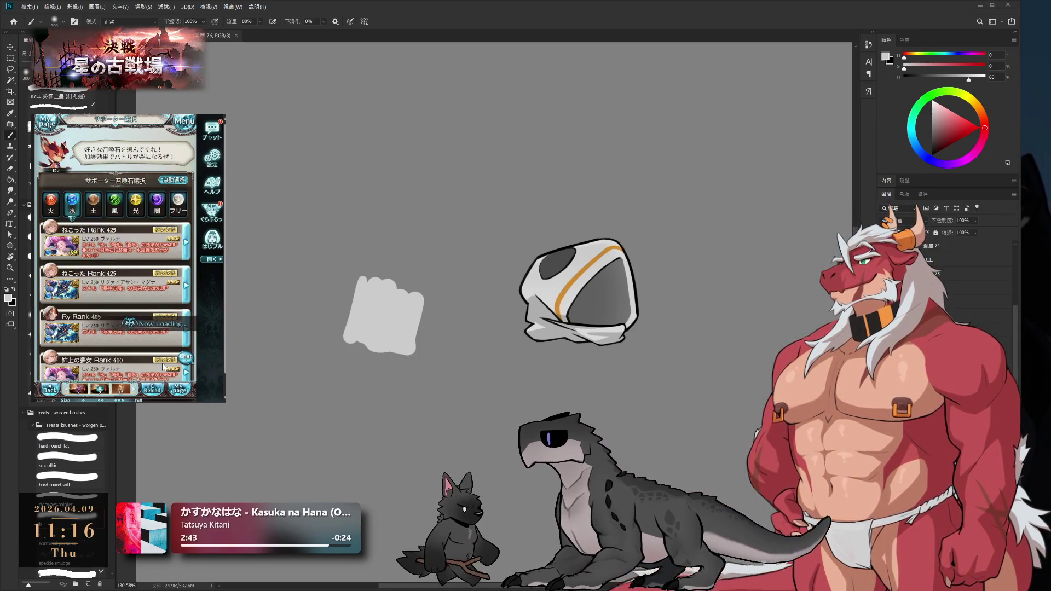
pyautogui.click(157, 297)
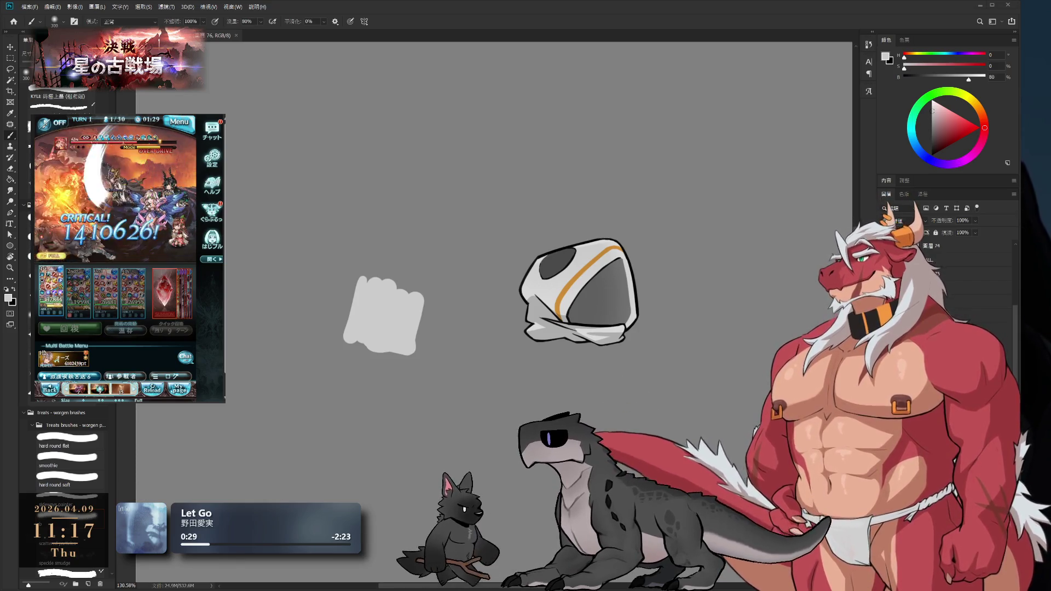
pyautogui.press('F5')
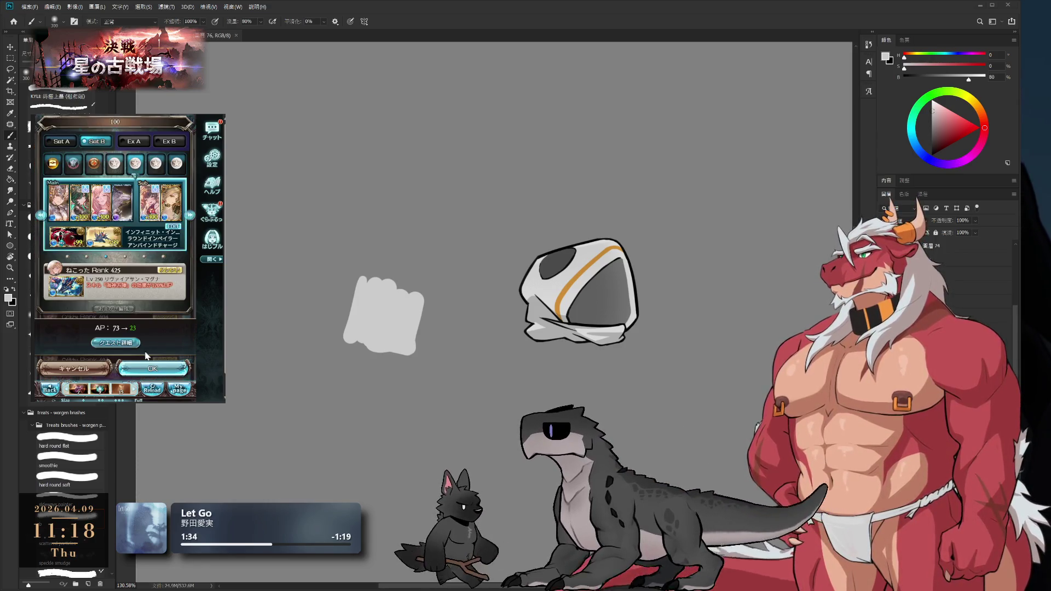
# Confirm the game party and start the next battles in the side game window
pyautogui.click(146, 324)
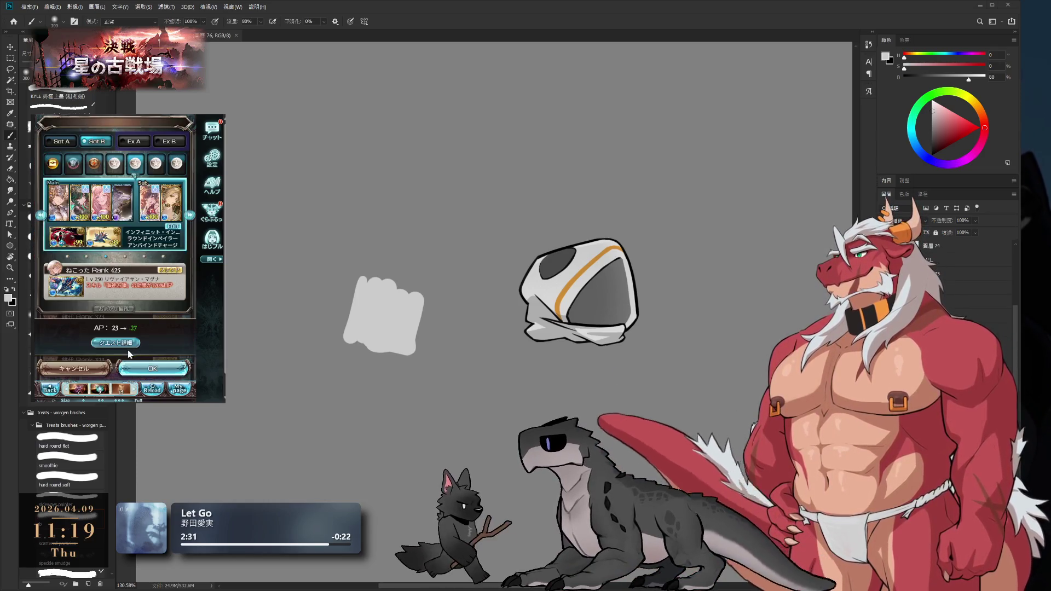
pyautogui.click(136, 363)
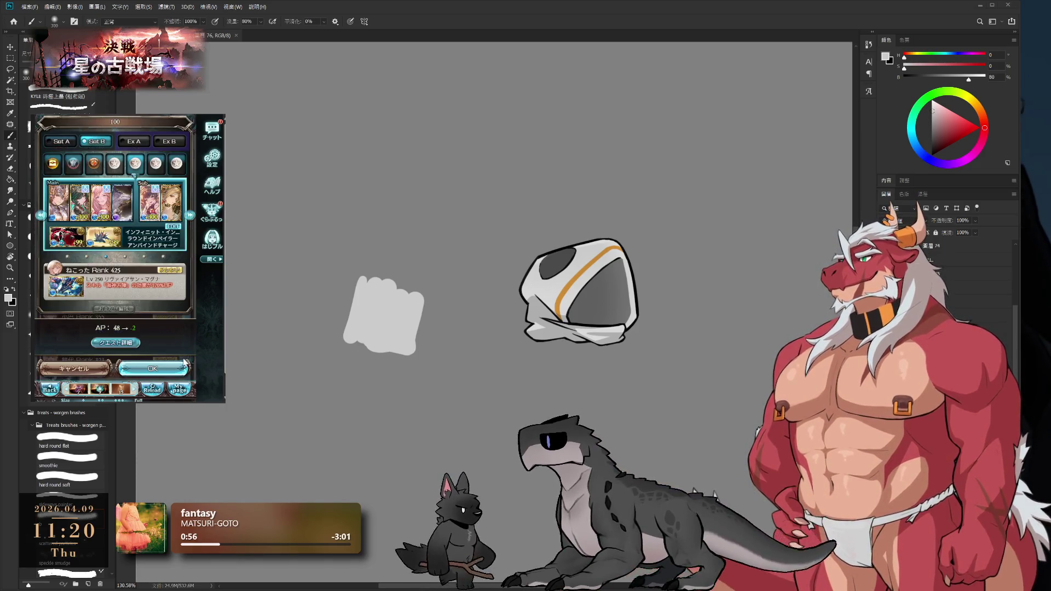
pyautogui.click(162, 368)
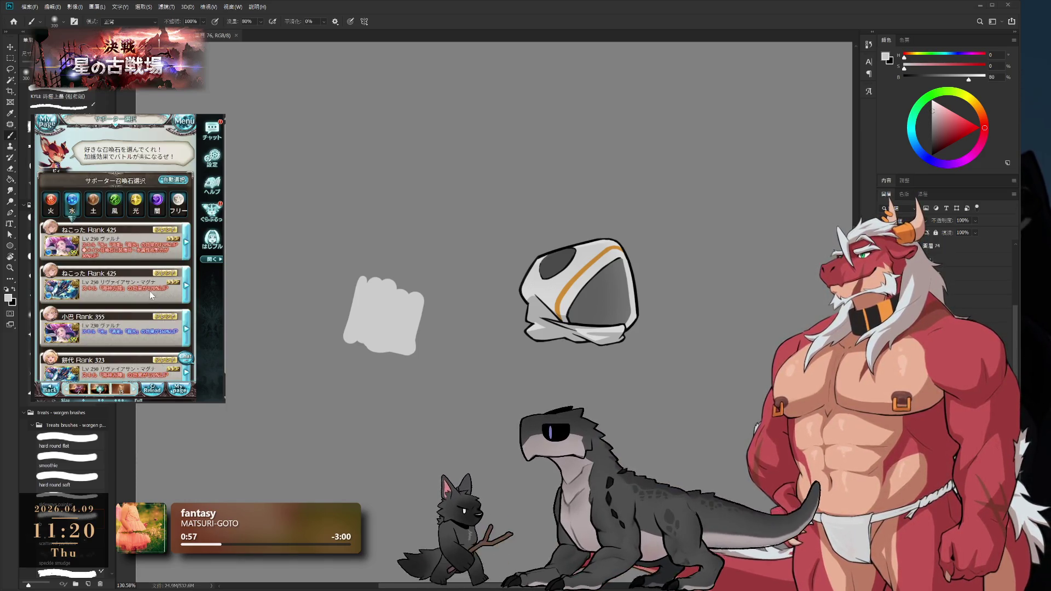
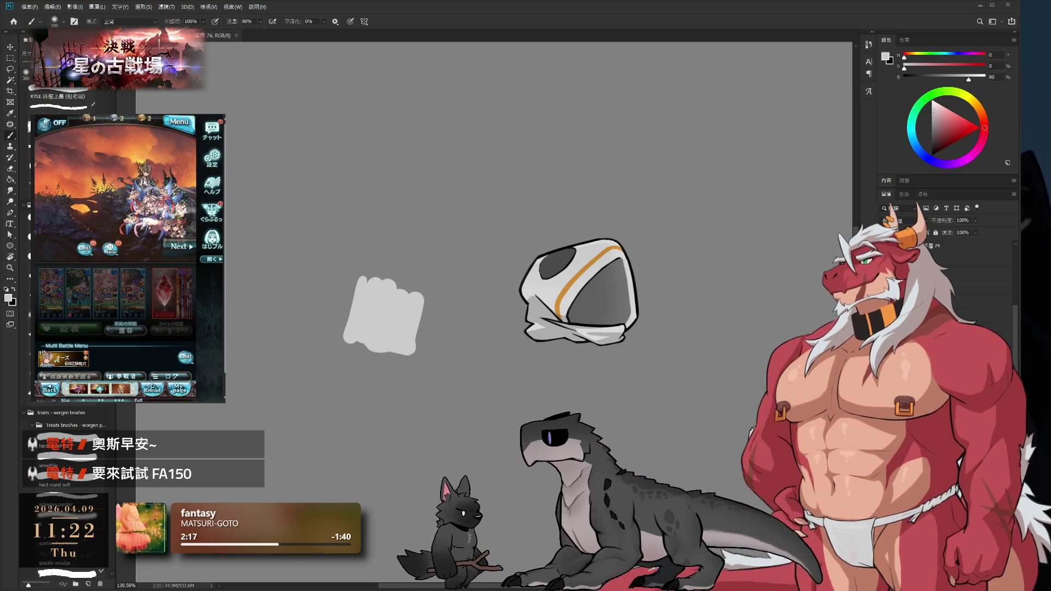
# Undo the latest strokes, removing the helmet's right rim and dark visor fill
pyautogui.click(123, 304)
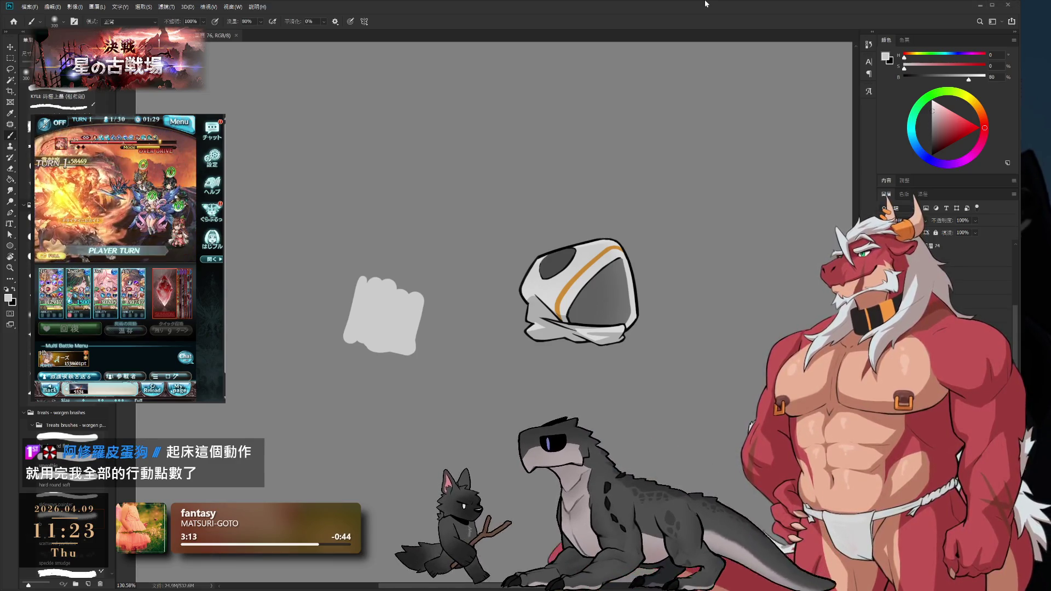
pyautogui.hotkey('ctrl', 'z')
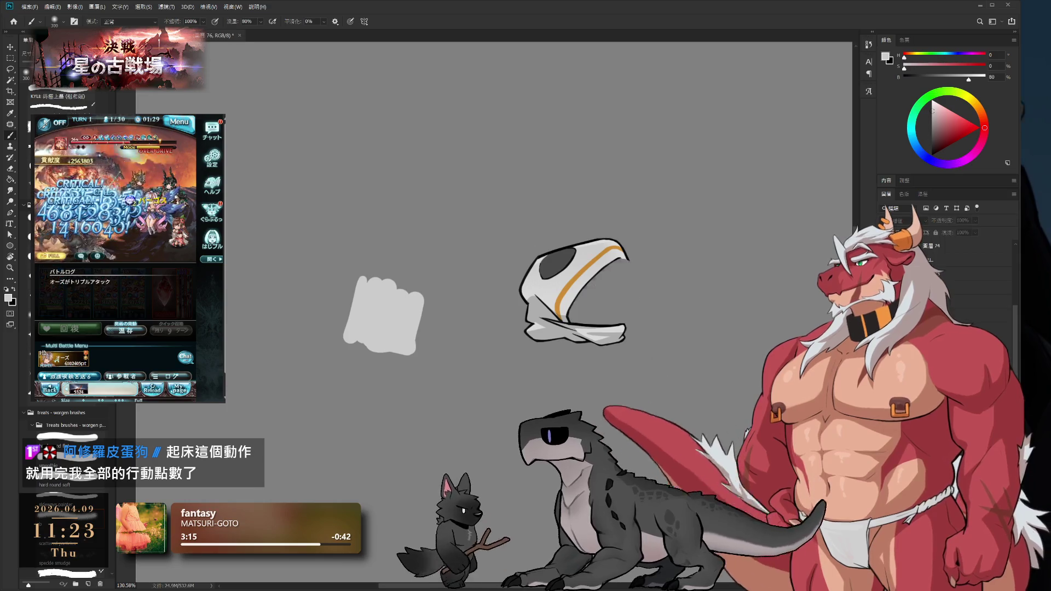
# Step back through History past the helmet, then redo to restore the brown outlined piece
pyautogui.hotkey('ctrl', 'z')
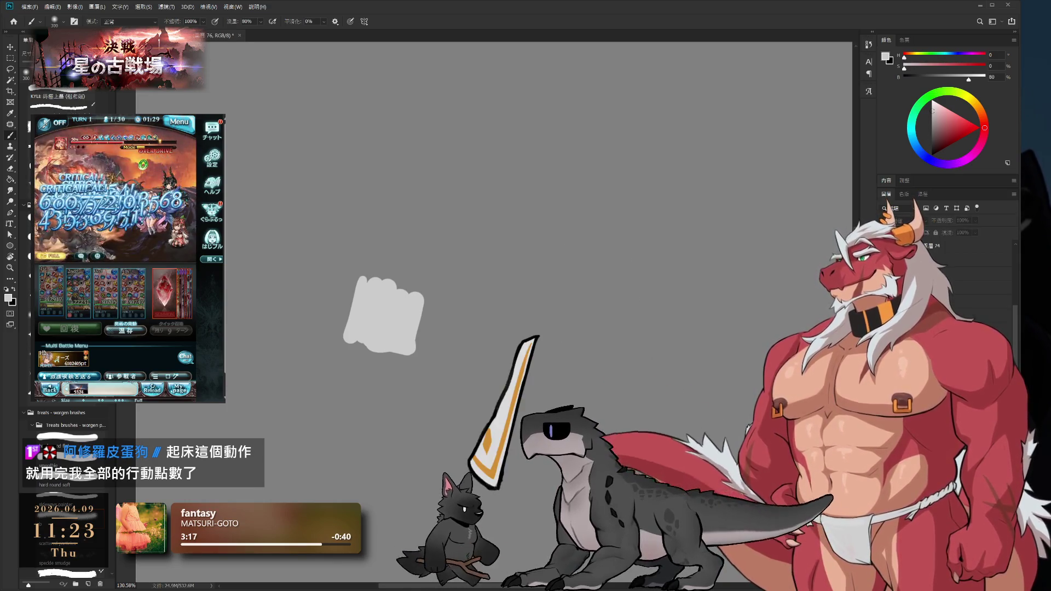
pyautogui.scroll(3, 306, 586)
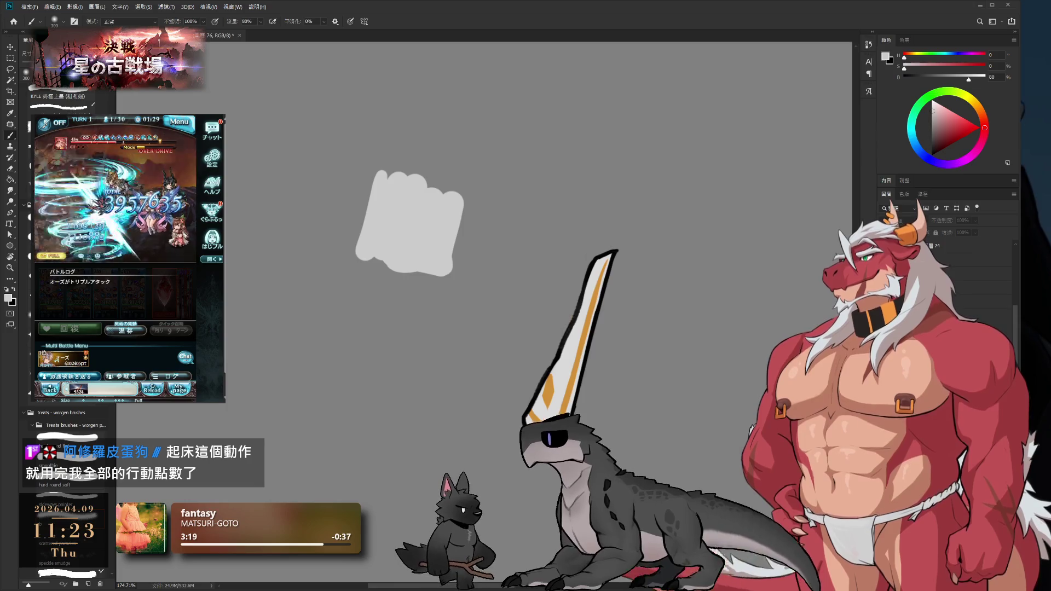
pyautogui.hotkey('ctrl', 'shift', 'z')
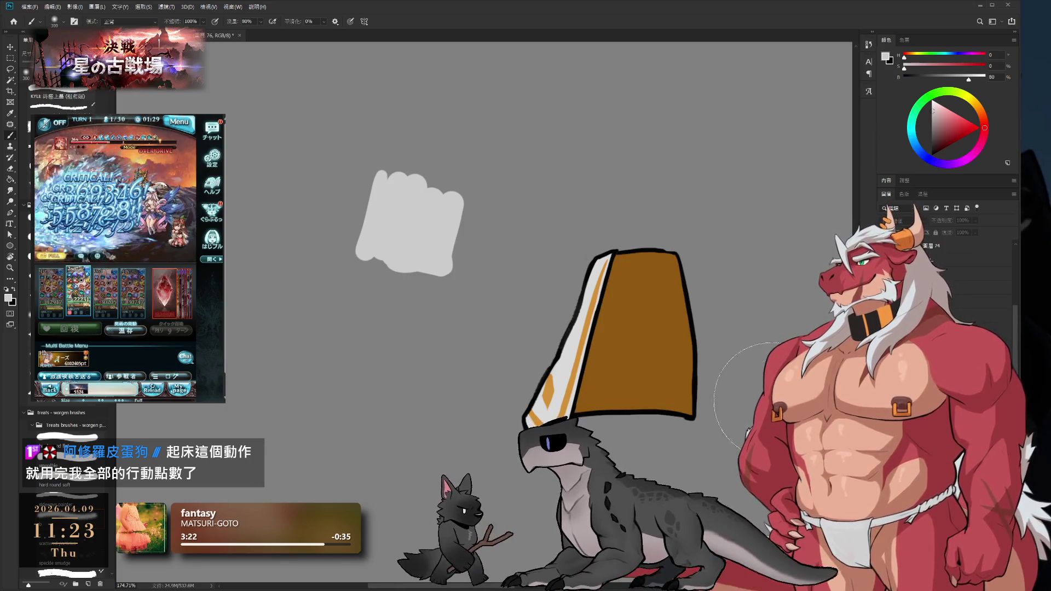
pyautogui.scroll(4, 645, 344)
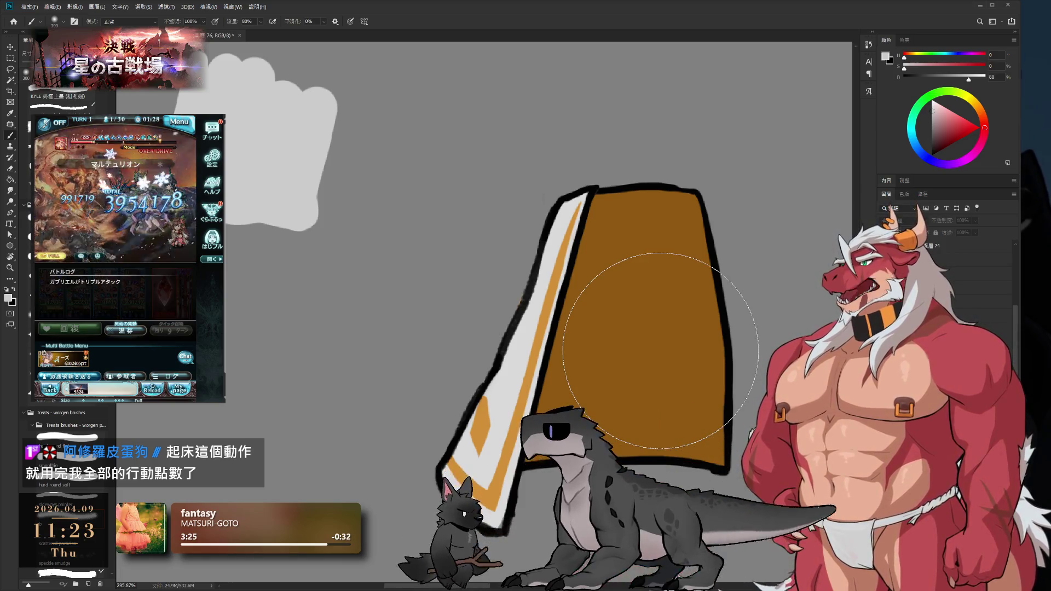
# Rotate the view about 25 degrees and return to the Brush at size 20
pyautogui.press('r')
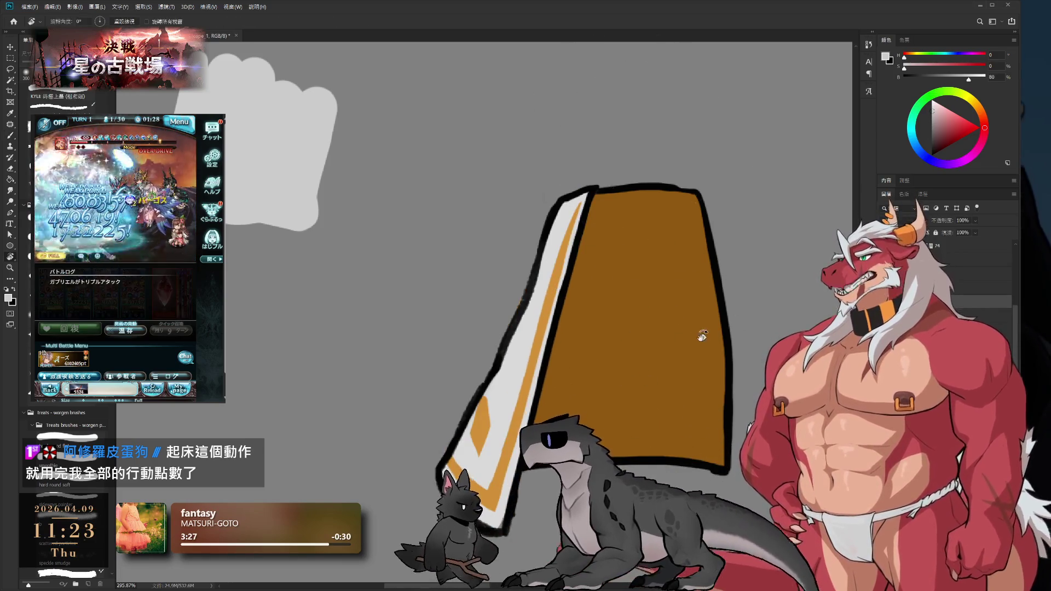
pyautogui.moveTo(702, 336); pyautogui.dragTo(681, 206)
pyautogui.press('b')
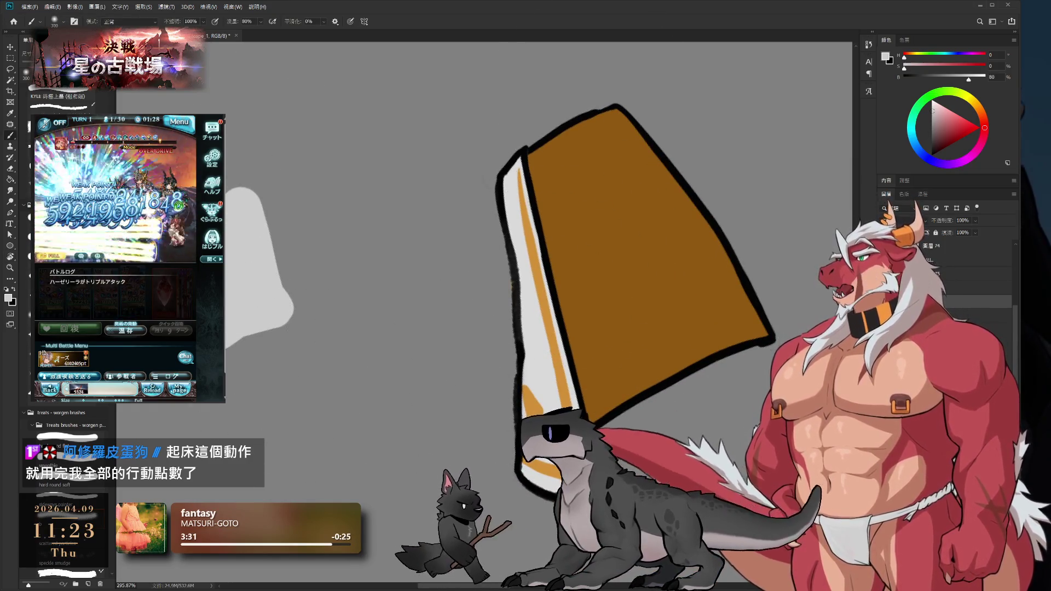
pyautogui.press('[')
pyautogui.press('[')
pyautogui.press('[')
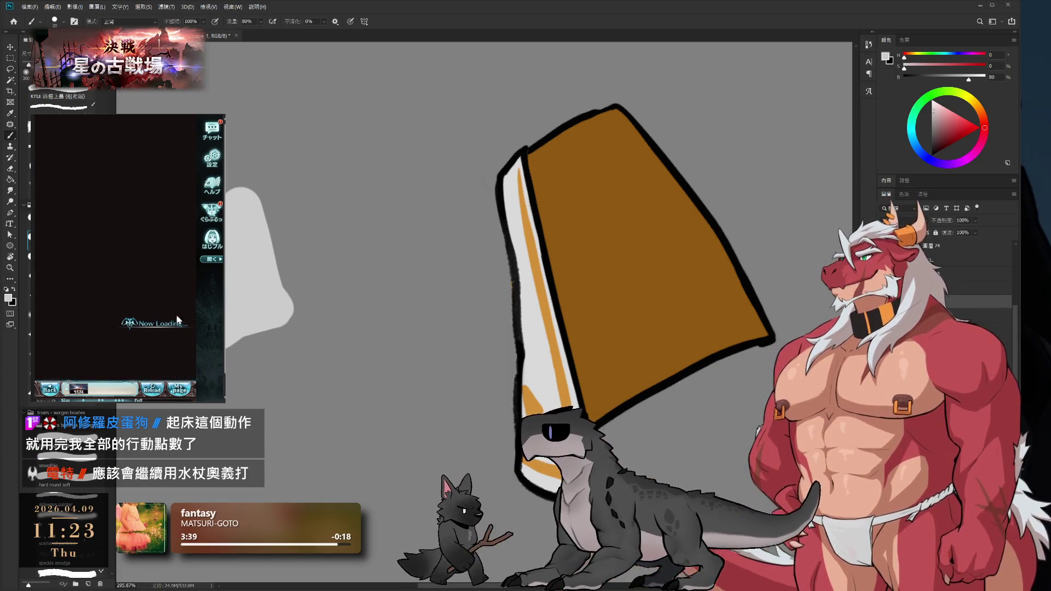
pyautogui.click(176, 332)
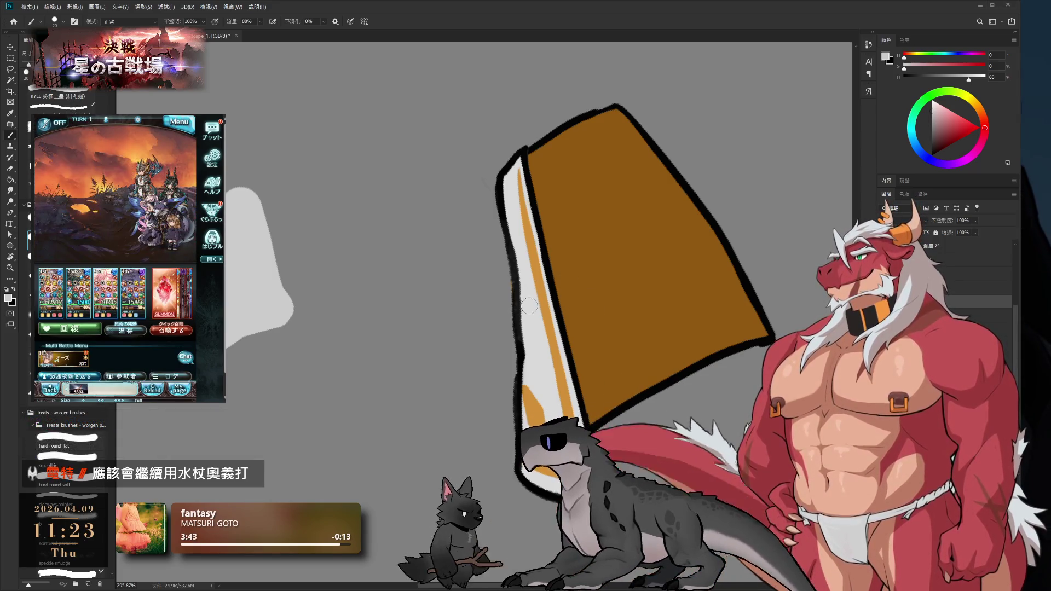
# Undo a stray white stroke, then darken the white band's left outline in near-black
pyautogui.moveTo(508, 132); pyautogui.dragTo(525, 274)
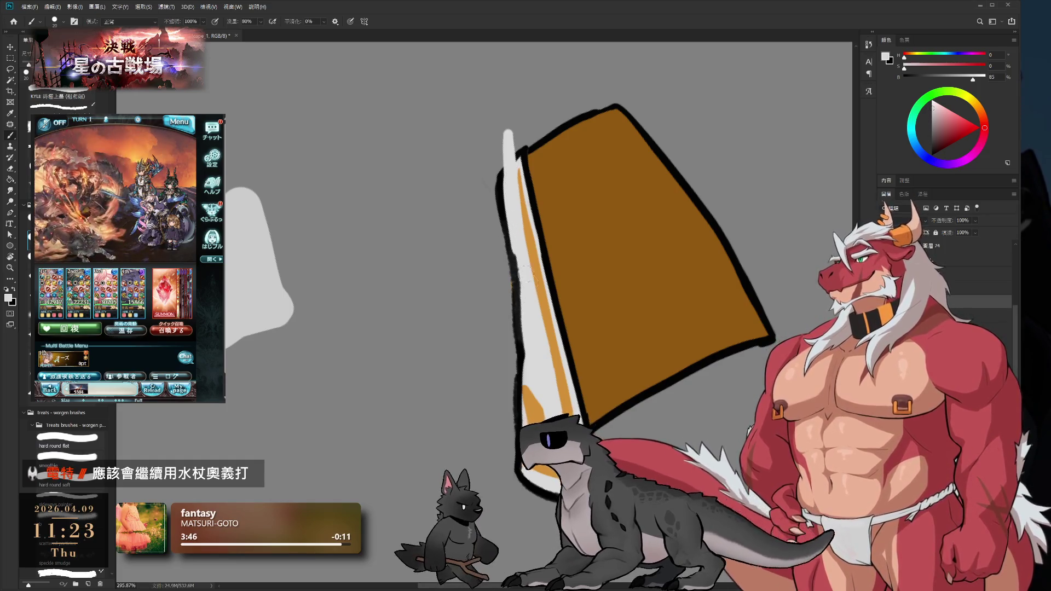
pyautogui.hotkey('ctrl', 'z')
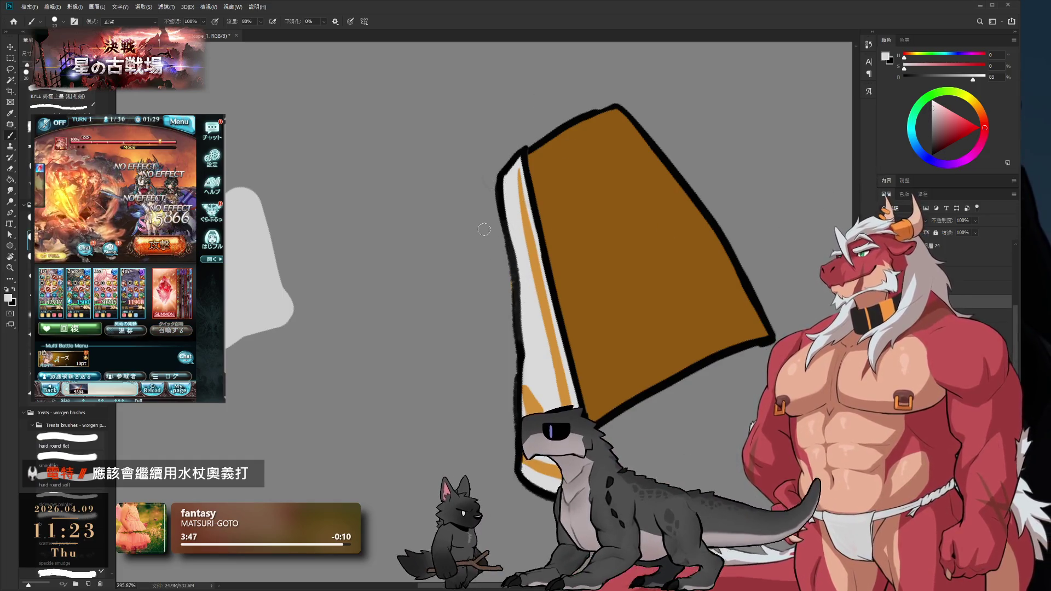
pyautogui.press('[')
pyautogui.press('[')
pyautogui.press('[')
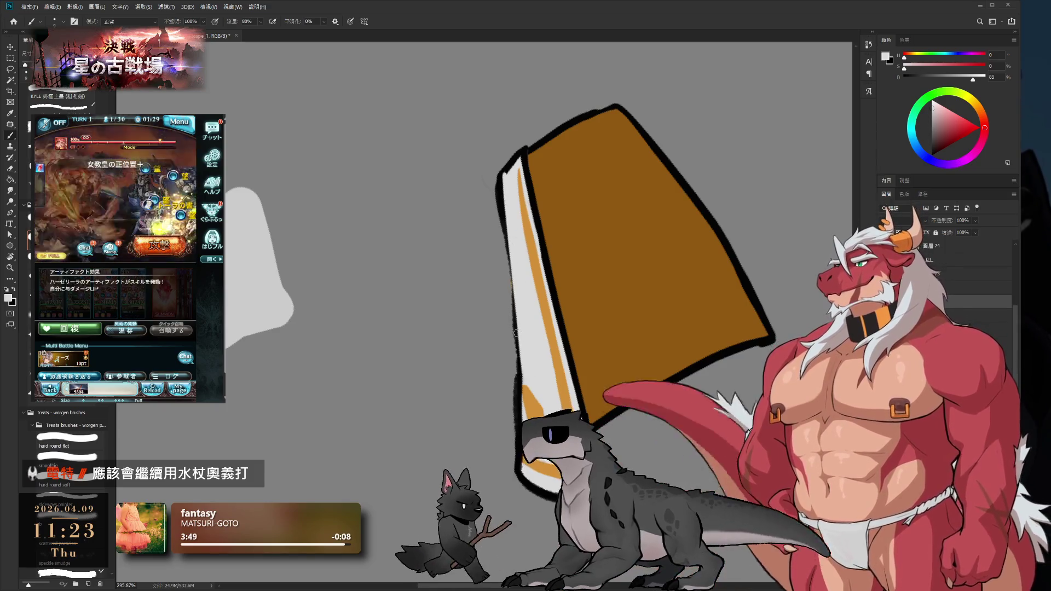
pyautogui.press('x')
pyautogui.press('e')
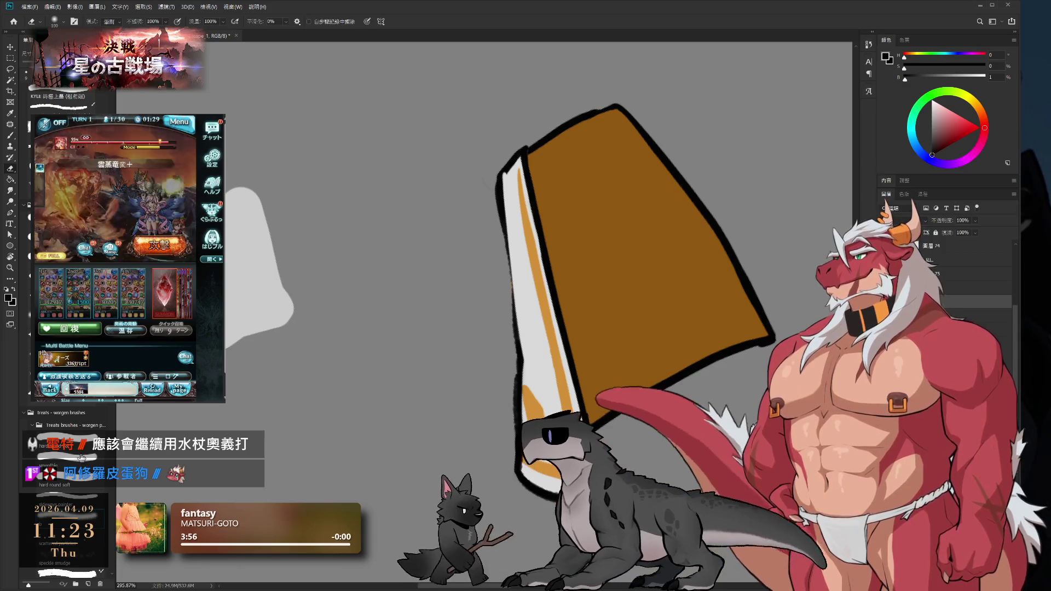
pyautogui.press('[')
pyautogui.press('[')
pyautogui.press('[')
pyautogui.press('[')
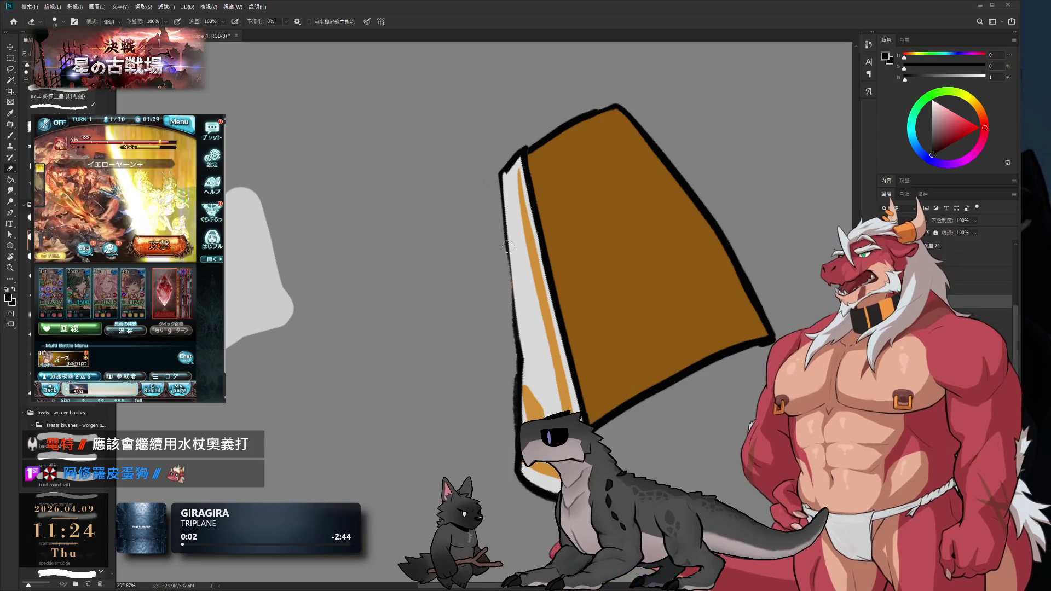
pyautogui.press('b')
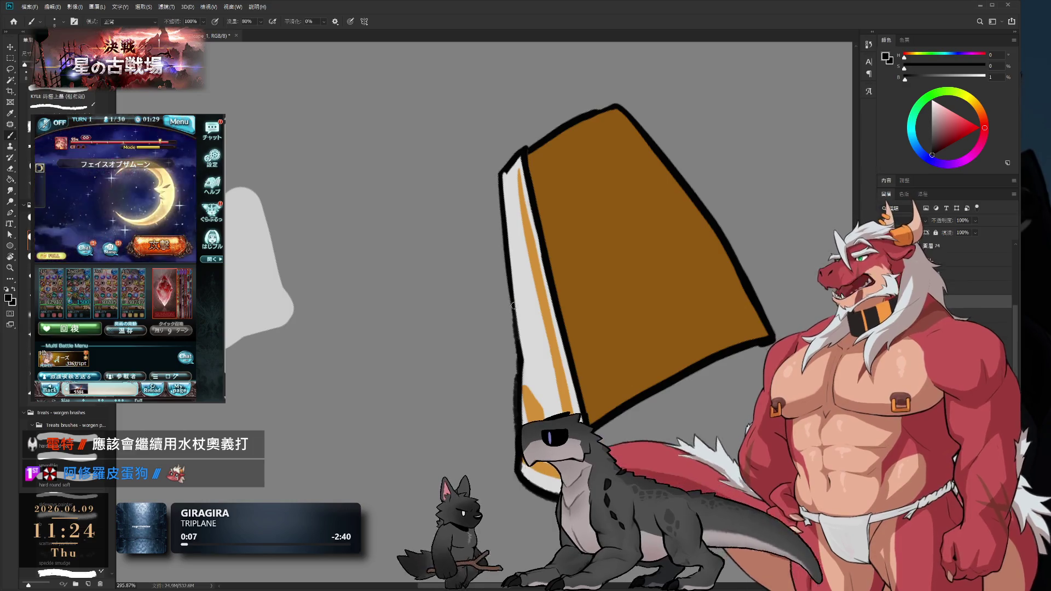
pyautogui.moveTo(502, 187); pyautogui.dragTo(513, 321)
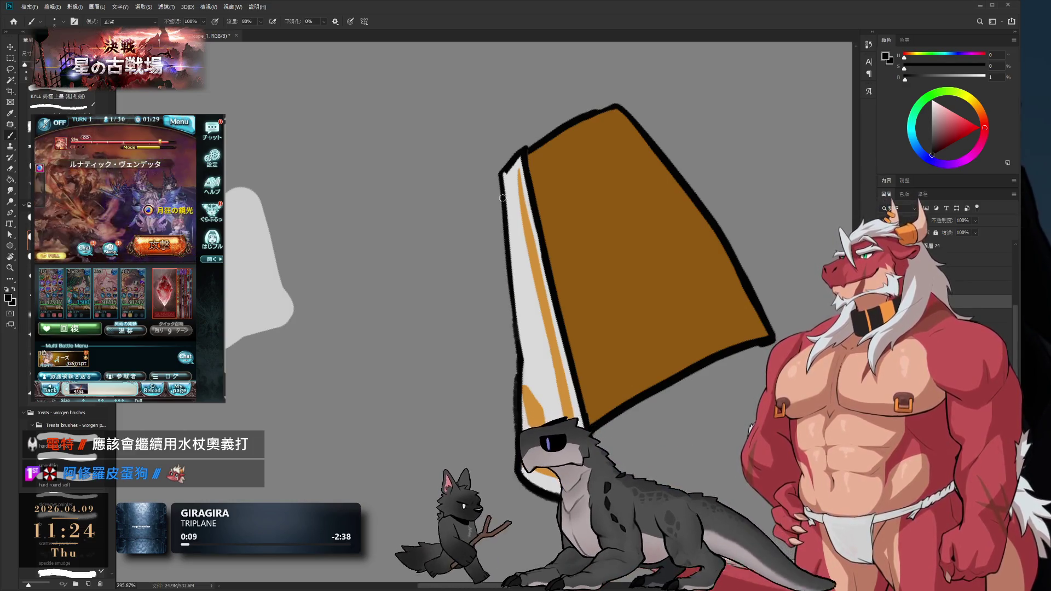
# Rotate the view to 22, then 33 degrees, and sample the band's light grey
pyautogui.press('r')
pyautogui.moveTo(526, 263)
pyautogui.mouseDown()
pyautogui.moveTo(557, 333)
pyautogui.moveTo(562, 255)
pyautogui.mouseUp()
pyautogui.press('e')
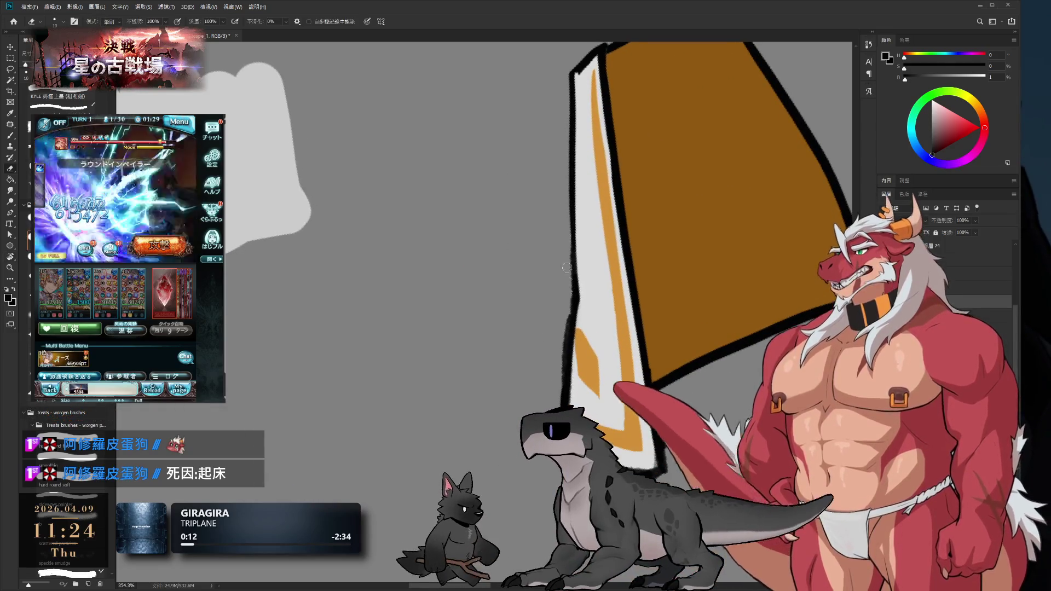
pyautogui.press('b')
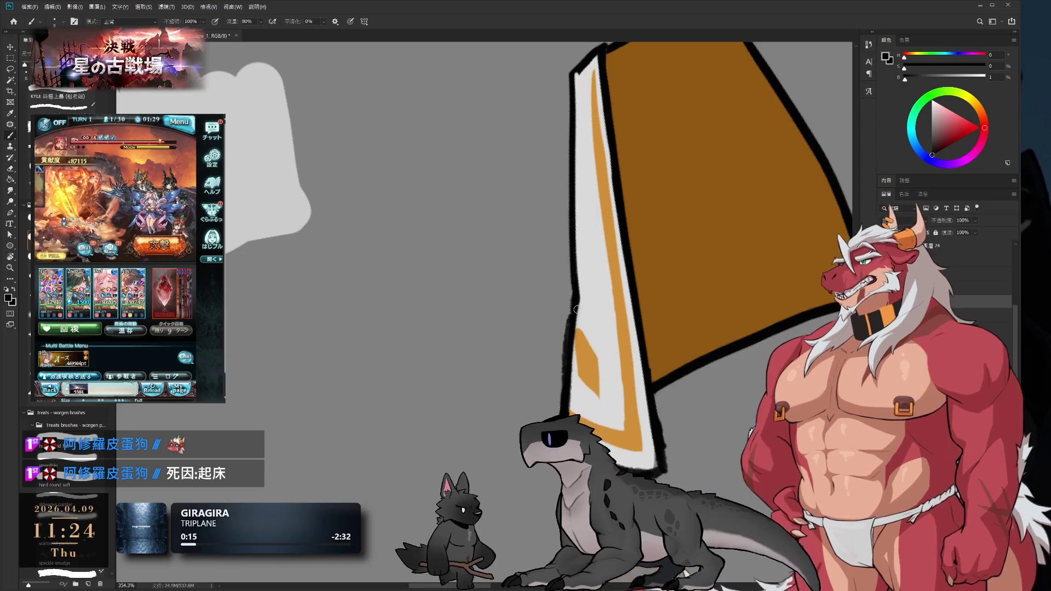
pyautogui.press('r')
pyautogui.moveTo(635, 300)
pyautogui.mouseDown()
pyautogui.moveTo(727, 174)
pyautogui.moveTo(716, 129)
pyautogui.mouseUp()
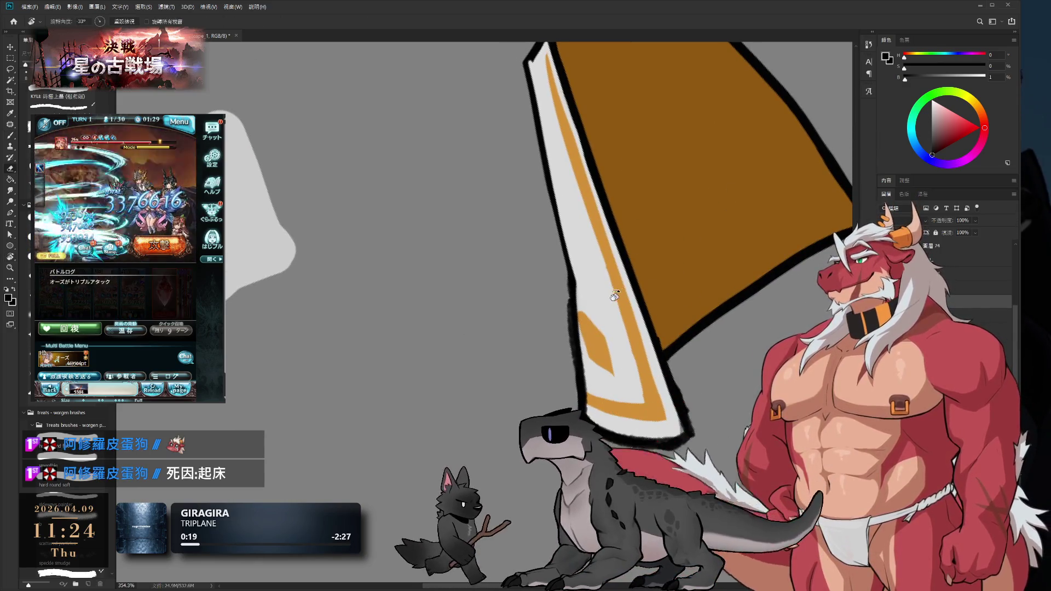
pyautogui.press('e')
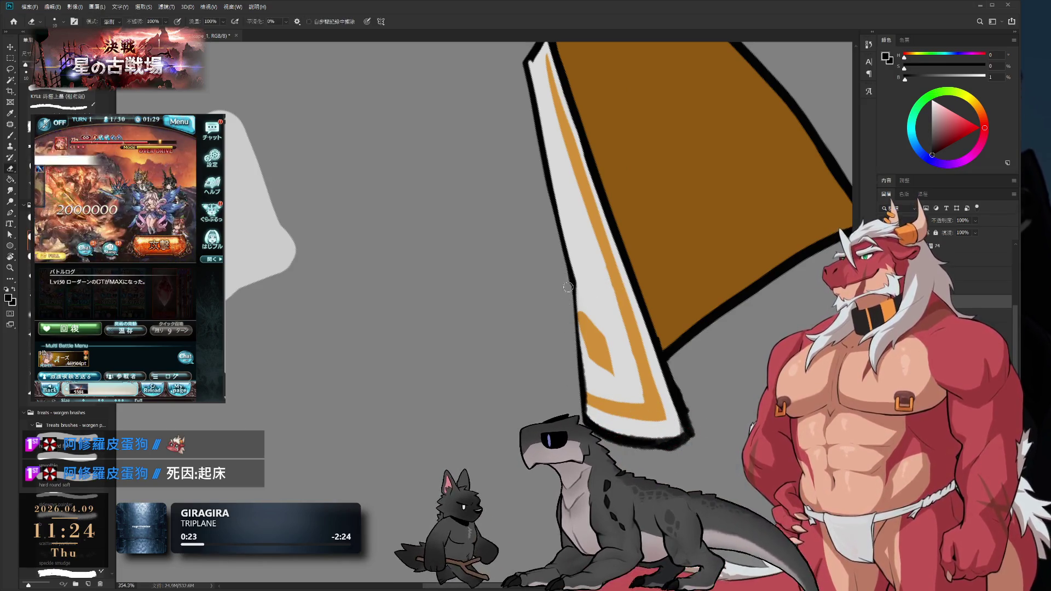
pyautogui.press('b')
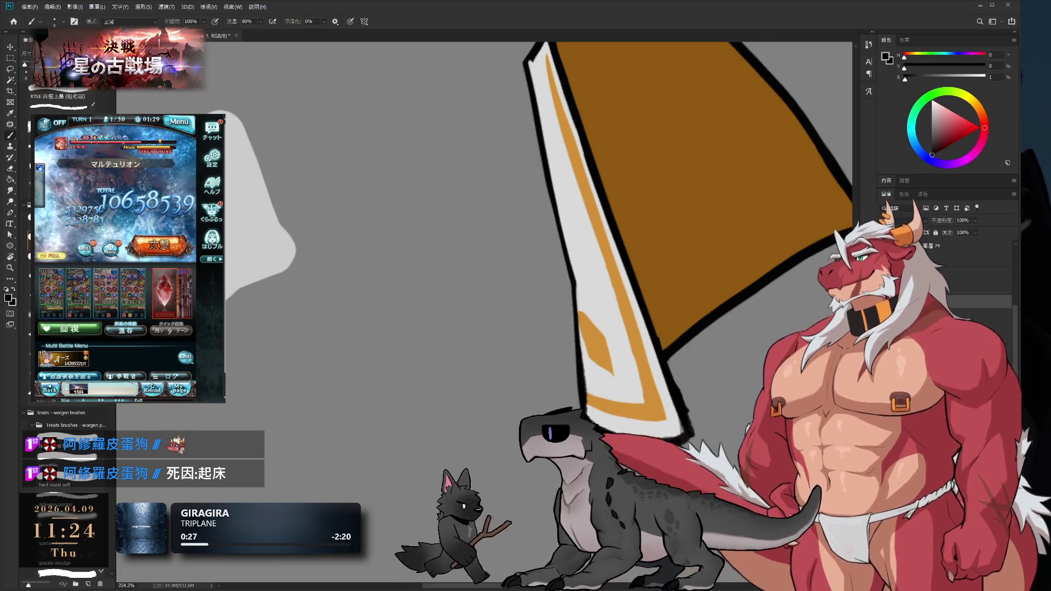
pyautogui.keyDown('alt'); pyautogui.click(589, 266); pyautogui.keyUp('alt')
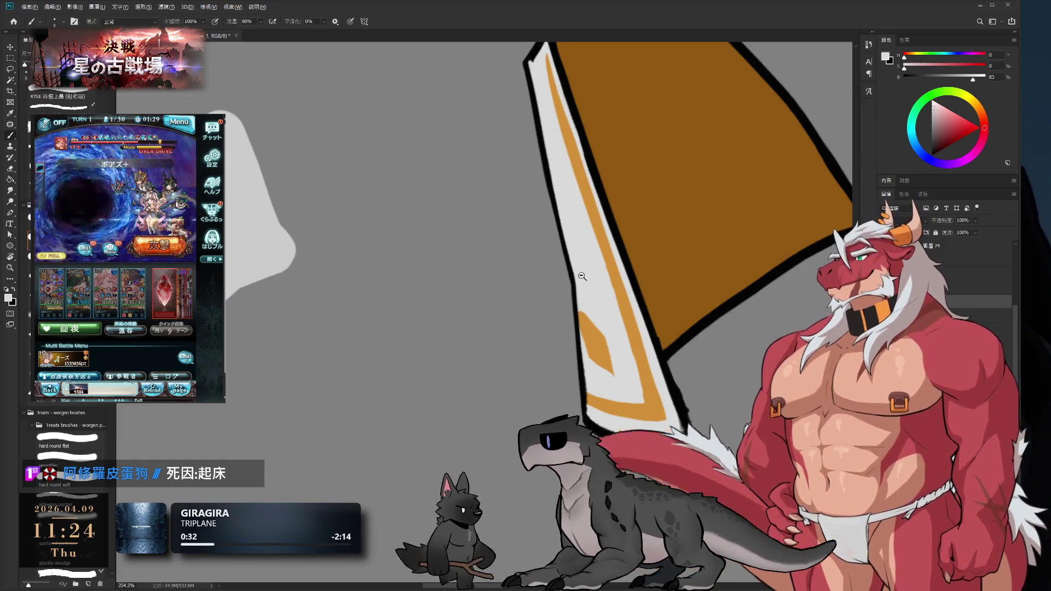
# Rotate the view back to 22 degrees and zoom in on the blade
pyautogui.scroll(2, 582, 276)
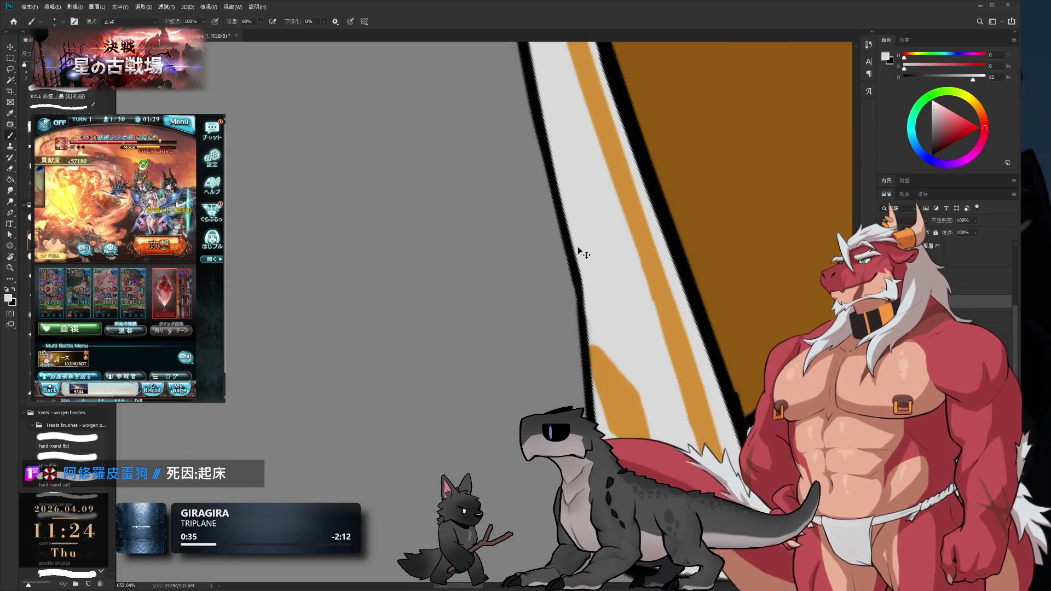
pyautogui.scroll(-3, 580, 251)
pyautogui.press('r')
pyautogui.moveTo(689, 228)
pyautogui.mouseDown()
pyautogui.moveTo(645, 257)
pyautogui.moveTo(552, 287)
pyautogui.mouseUp()
pyautogui.scroll(3, 550, 289)
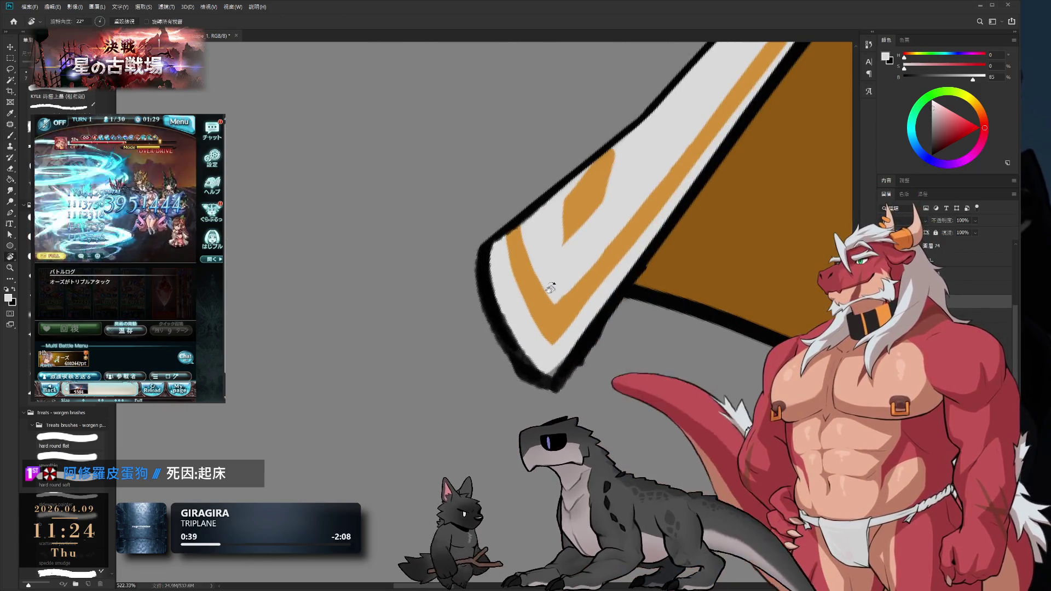
pyautogui.press('b')
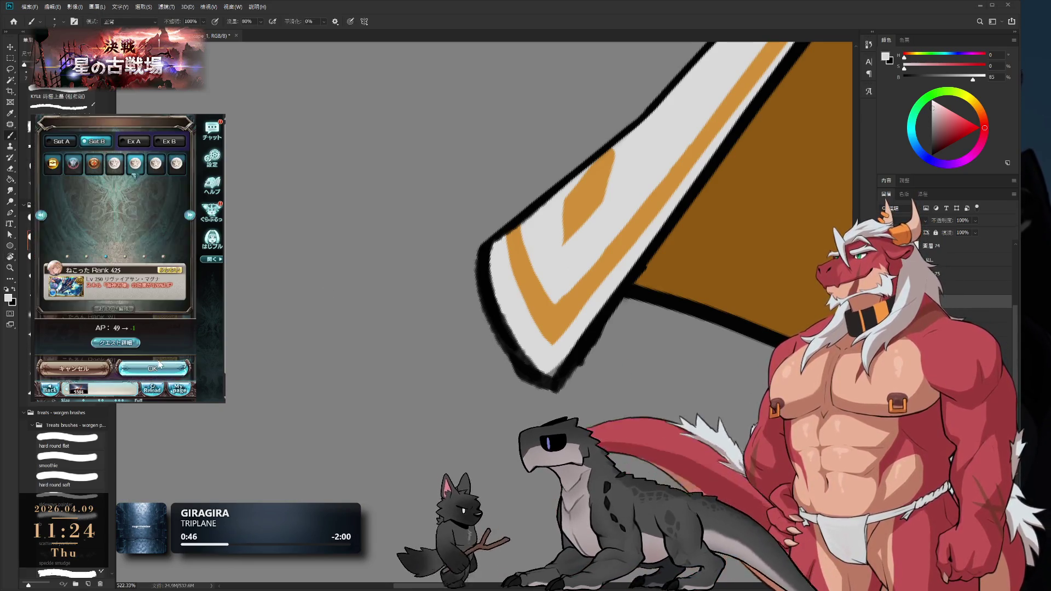
pyautogui.click(172, 323)
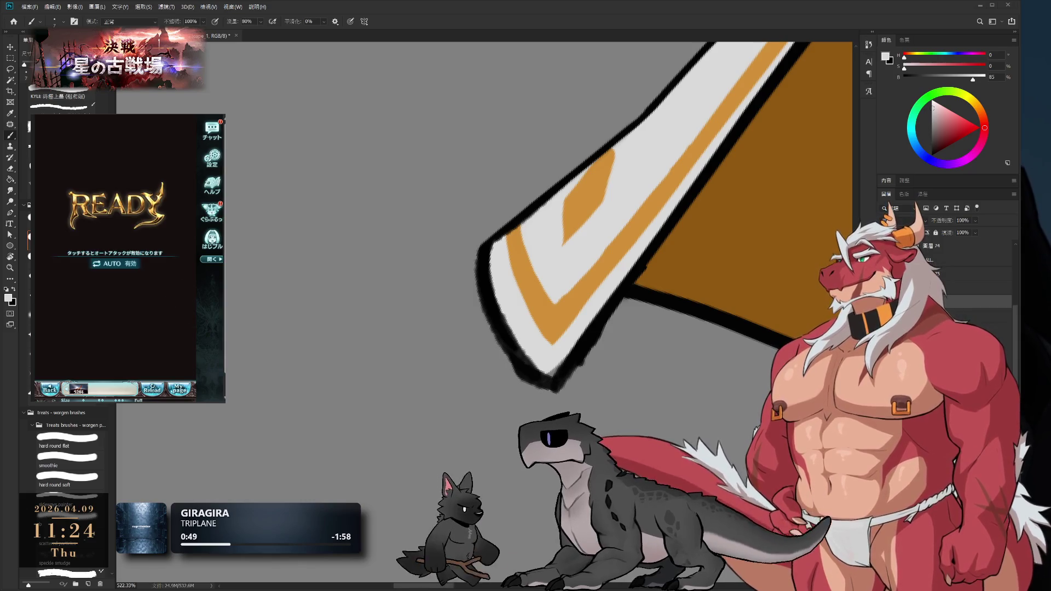
# Erase along the blade's left black outline with a smaller eraser, then paint light grey over it
pyautogui.press('e')
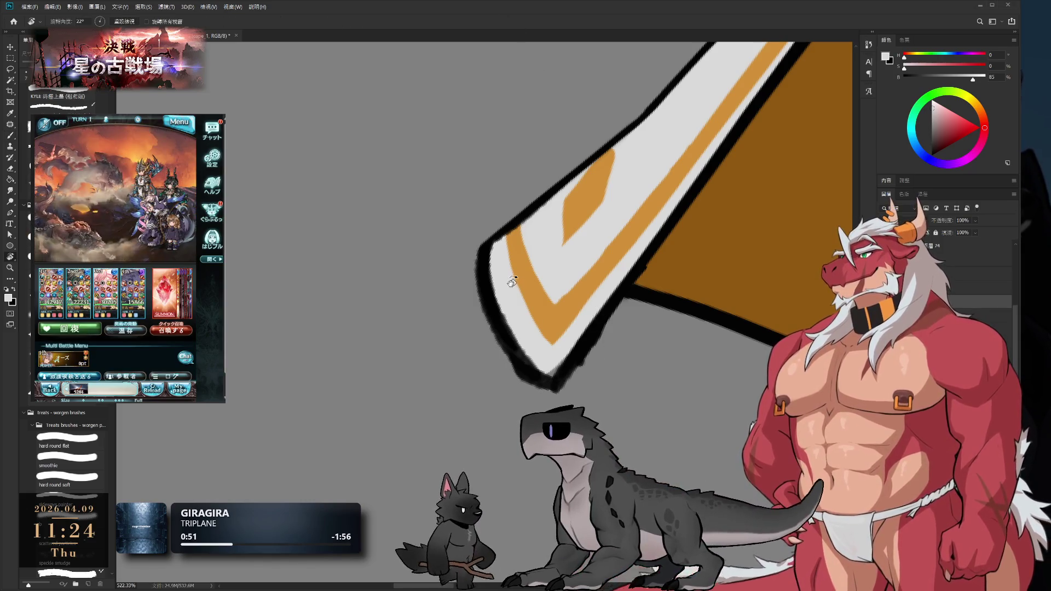
pyautogui.scroll(3, 520, 335)
pyautogui.moveTo(514, 328)
pyautogui.mouseDown()
pyautogui.moveTo(498, 301)
pyautogui.moveTo(511, 279)
pyautogui.mouseUp()
pyautogui.press('b')
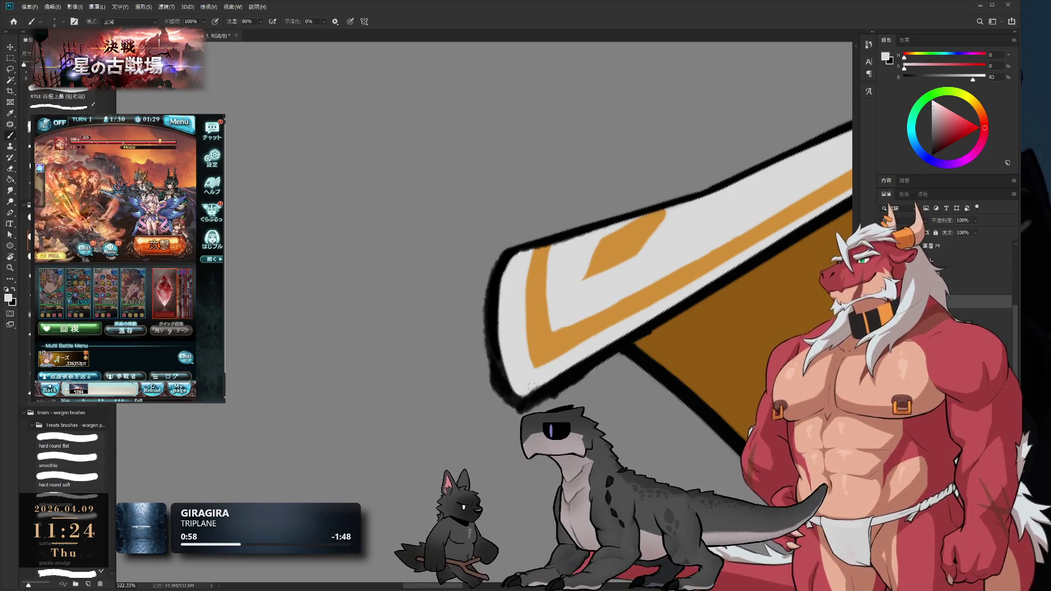
pyautogui.press('e')
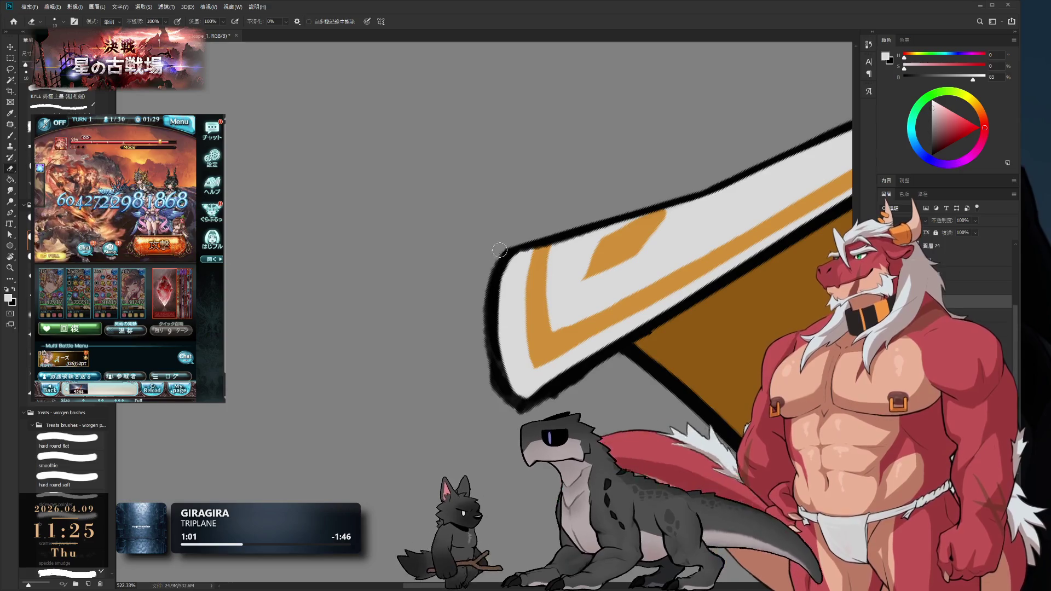
pyautogui.press('[')
pyautogui.moveTo(483, 319); pyautogui.dragTo(499, 389)
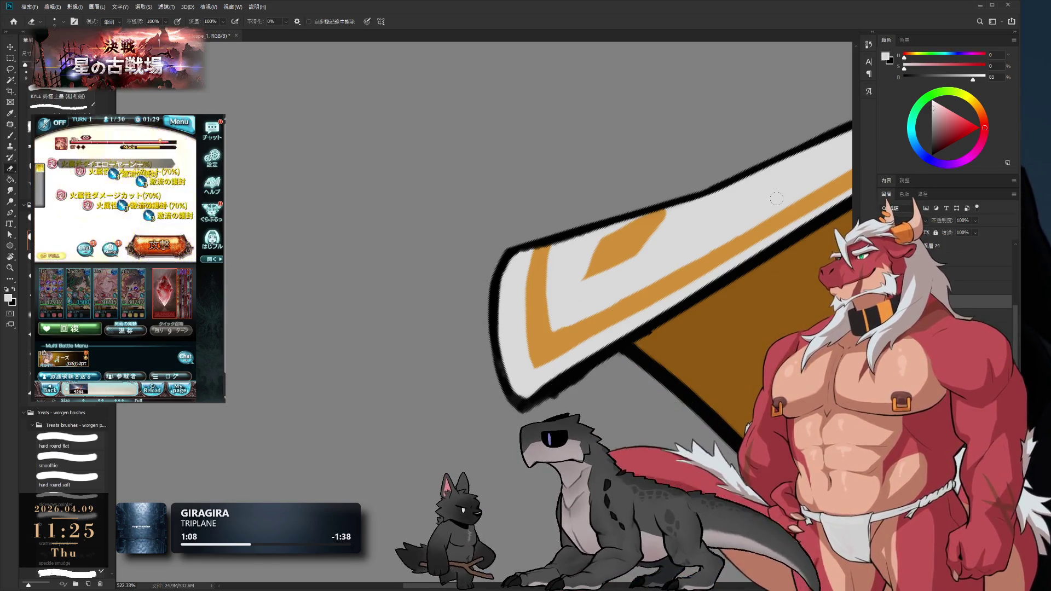
pyautogui.press('b')
pyautogui.moveTo(499, 278); pyautogui.dragTo(499, 322)
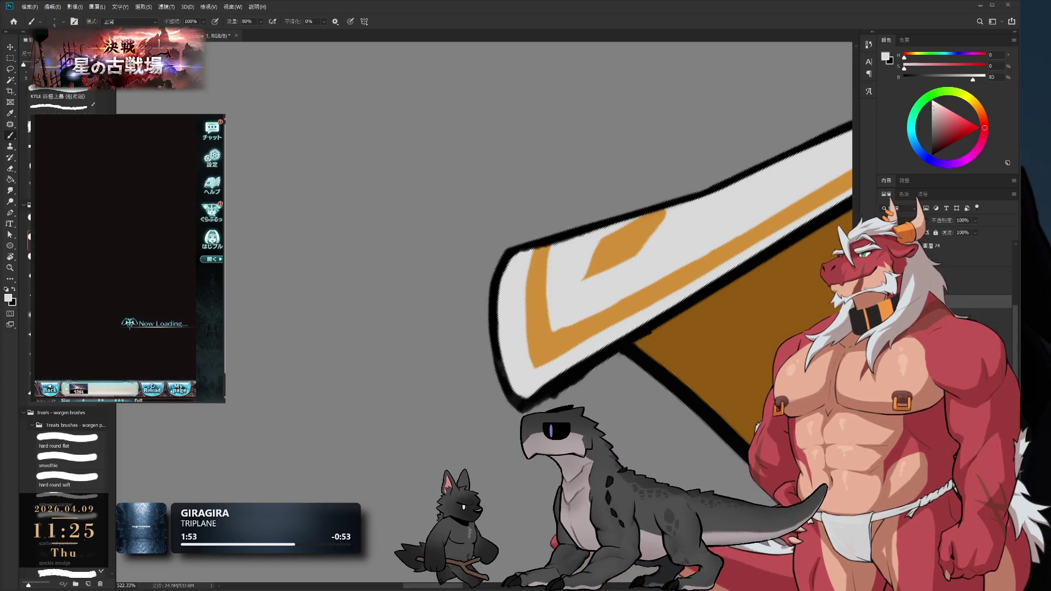
# Keep softening the blade's left outline with light grey strokes at 80% flow
pyautogui.click(156, 370)
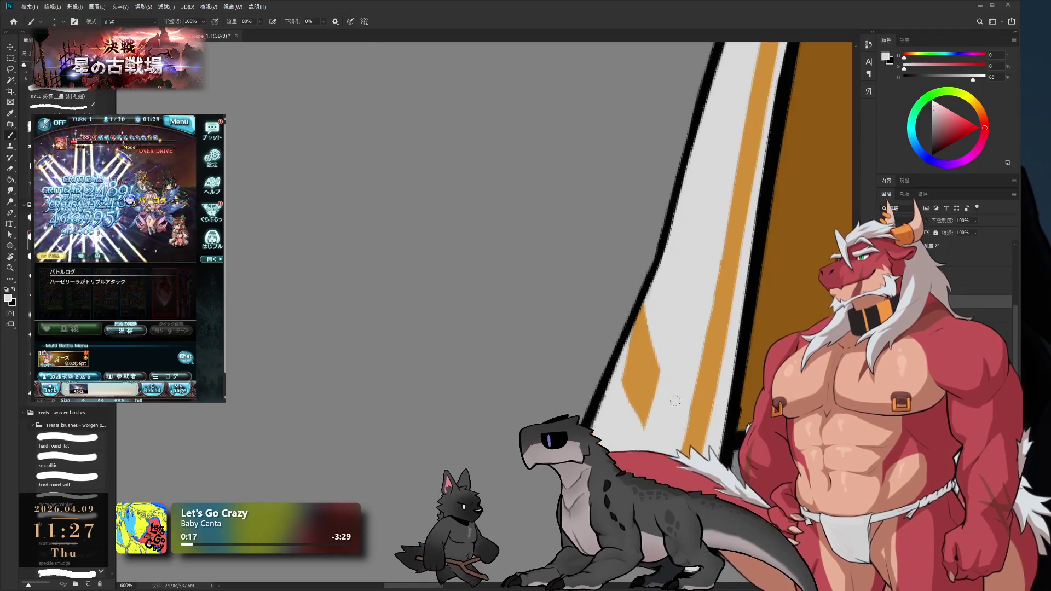
# Fill the diamond's lower part with sampled orange and tilt the view about 43 degrees
pyautogui.keyDown('alt'); pyautogui.click(638, 375); pyautogui.keyUp('alt')
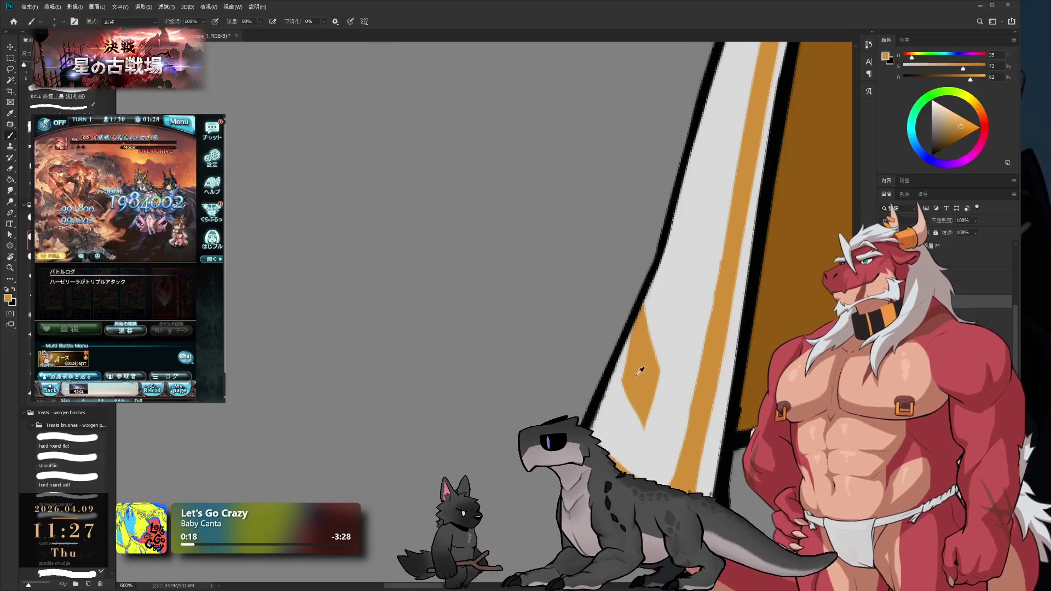
pyautogui.moveTo(629, 381); pyautogui.dragTo(646, 438)
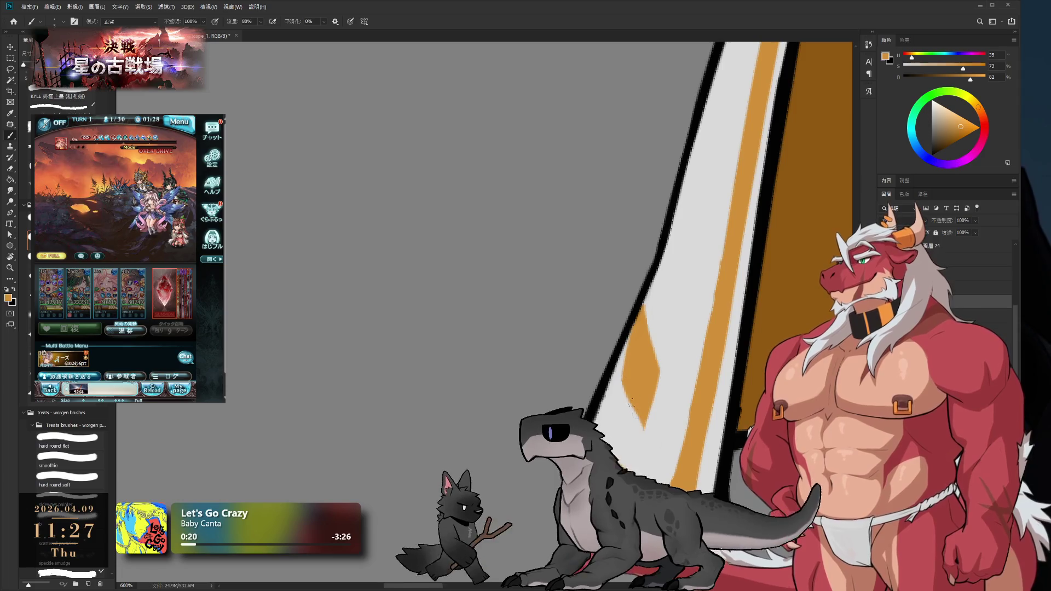
pyautogui.keyDown('alt'); pyautogui.click(626, 397); pyautogui.keyUp('alt')
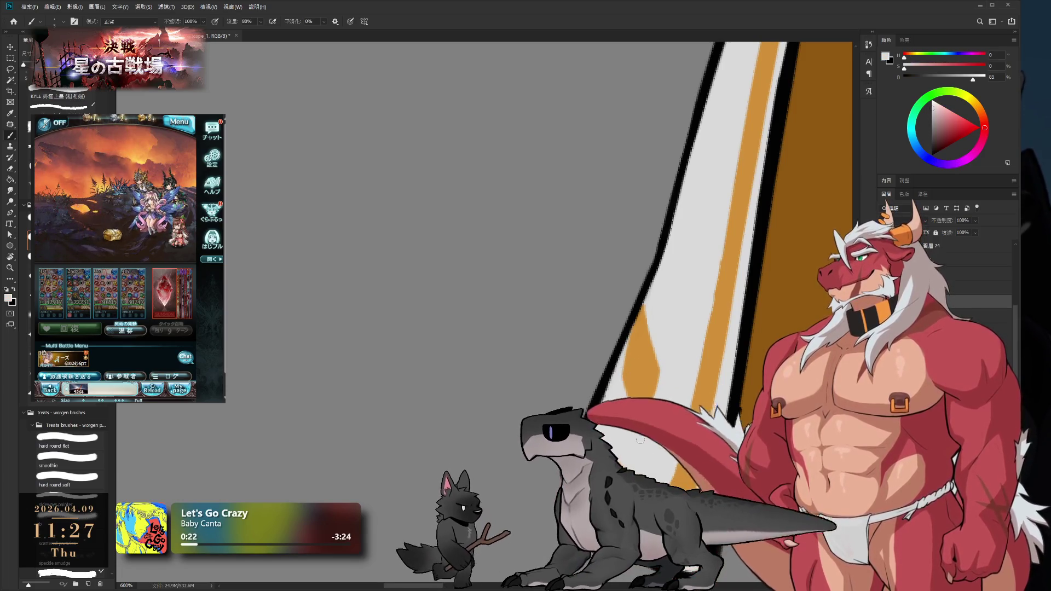
pyautogui.moveTo(682, 440); pyautogui.dragTo(649, 325)
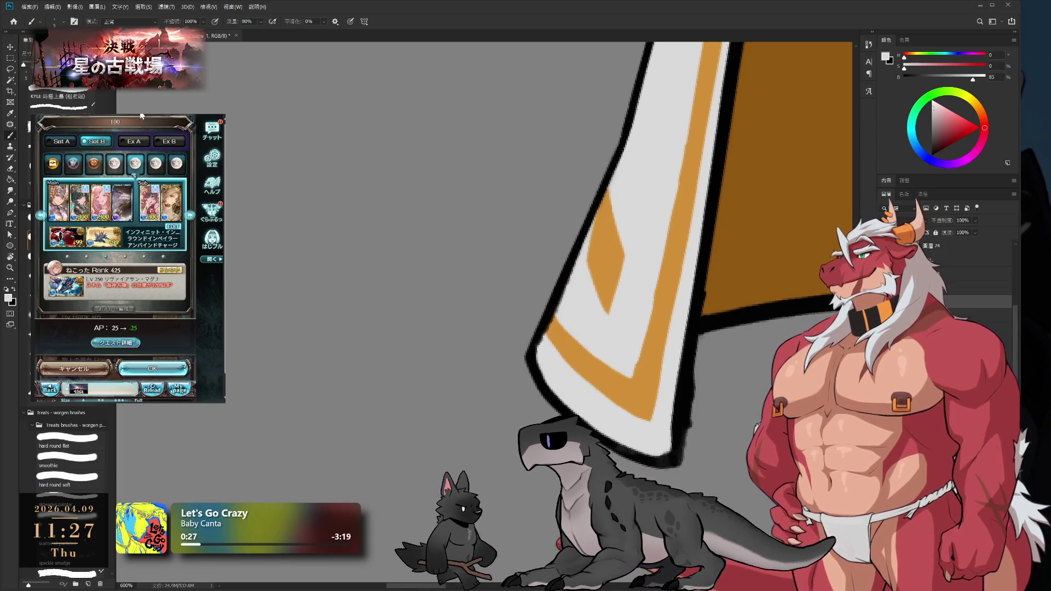
pyautogui.click(167, 370)
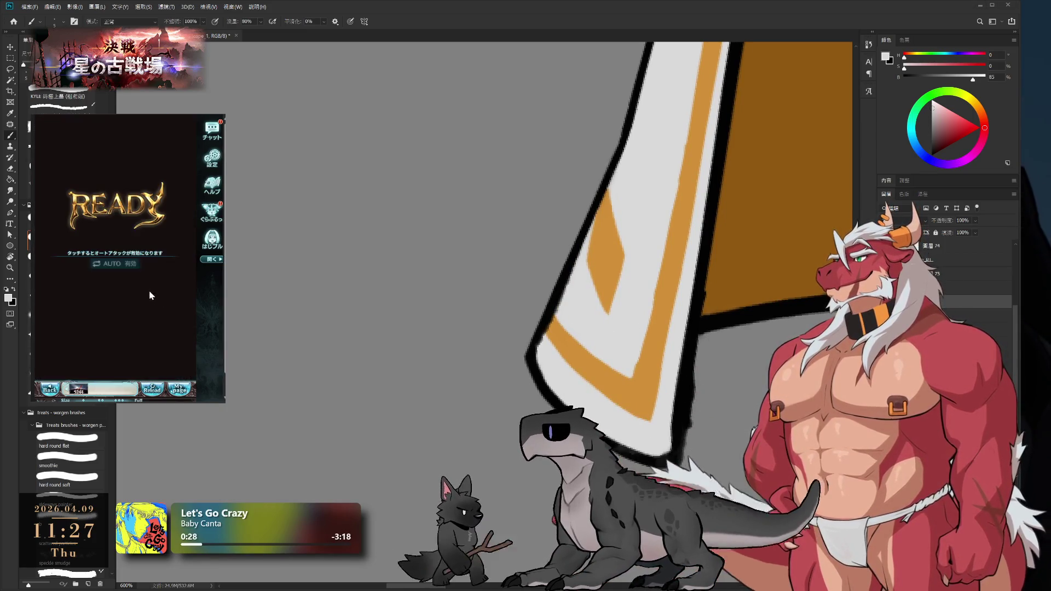
pyautogui.press('r')
pyautogui.moveTo(619, 247)
pyautogui.mouseDown()
pyautogui.moveTo(591, 378)
pyautogui.moveTo(597, 354)
pyautogui.mouseUp()
pyautogui.press('b')
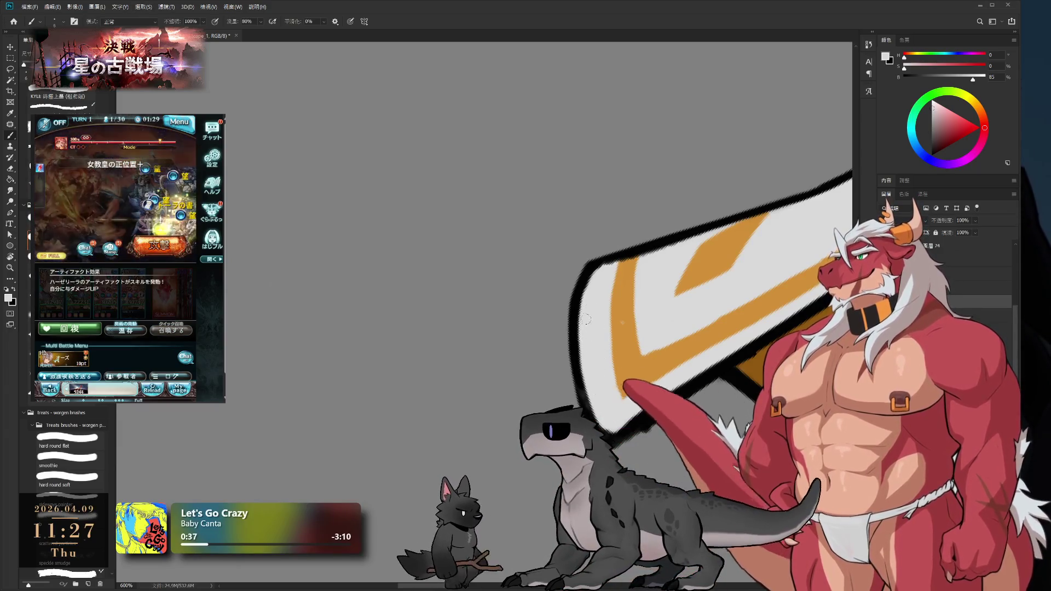
# Trim the shield's left black outline with the eraser after turning and zooming the view
pyautogui.keyDown('alt'); pyautogui.click(582, 288); pyautogui.keyUp('alt')
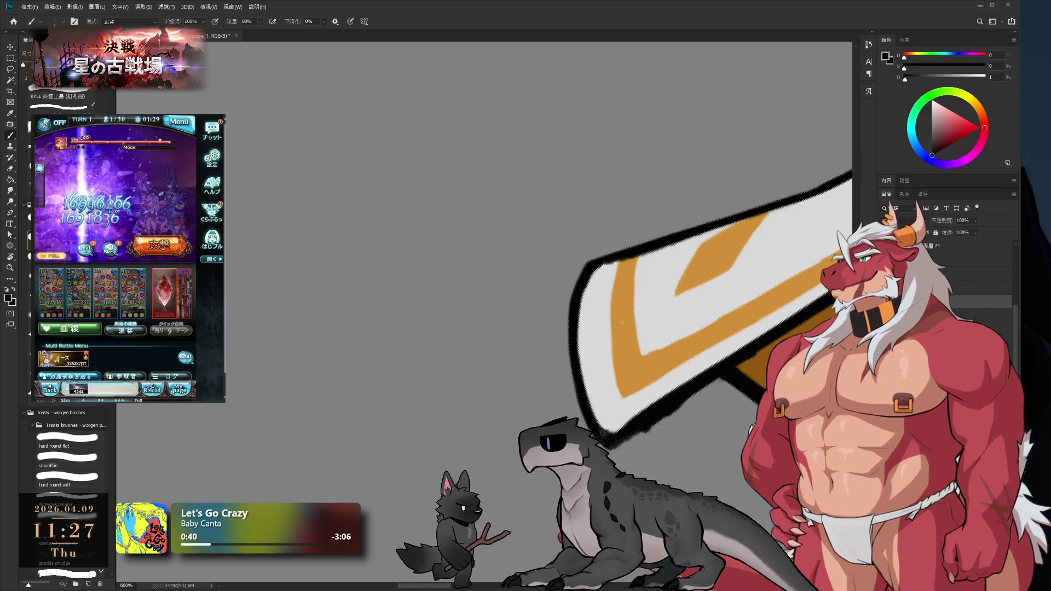
pyautogui.press('e')
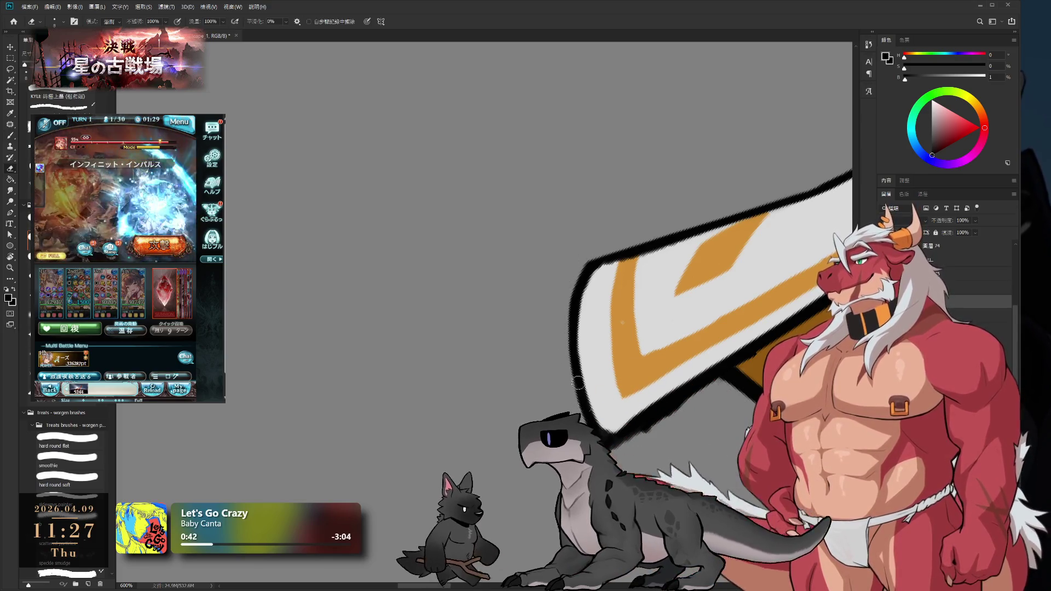
pyautogui.scroll(-5, 558, 345)
pyautogui.press('r')
pyautogui.moveTo(732, 199)
pyautogui.mouseDown()
pyautogui.moveTo(711, 265)
pyautogui.moveTo(660, 131)
pyautogui.moveTo(723, 327)
pyautogui.mouseUp()
pyautogui.scroll(3, 722, 326)
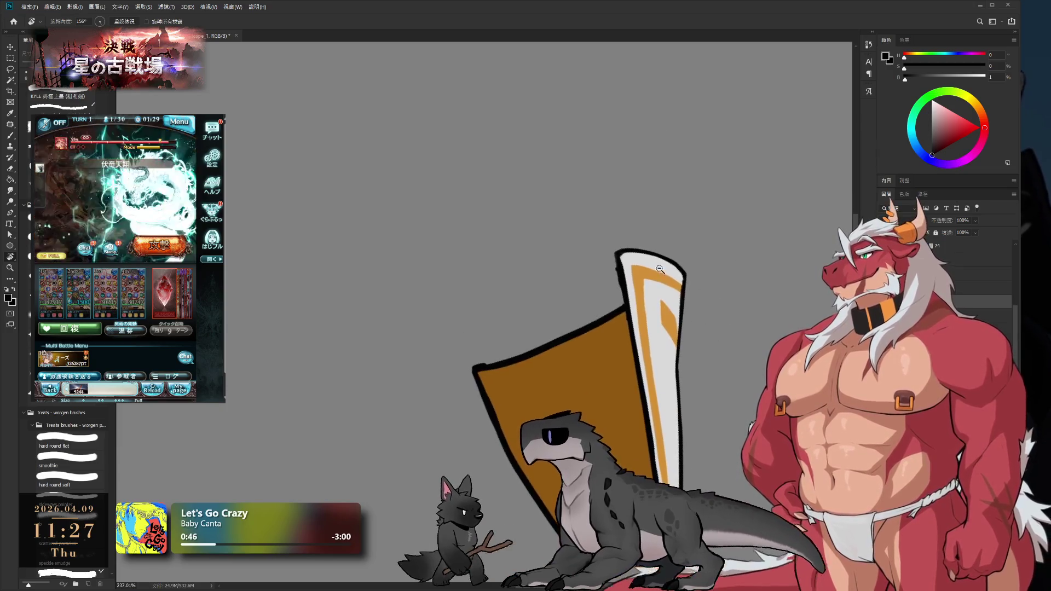
pyautogui.press('b')
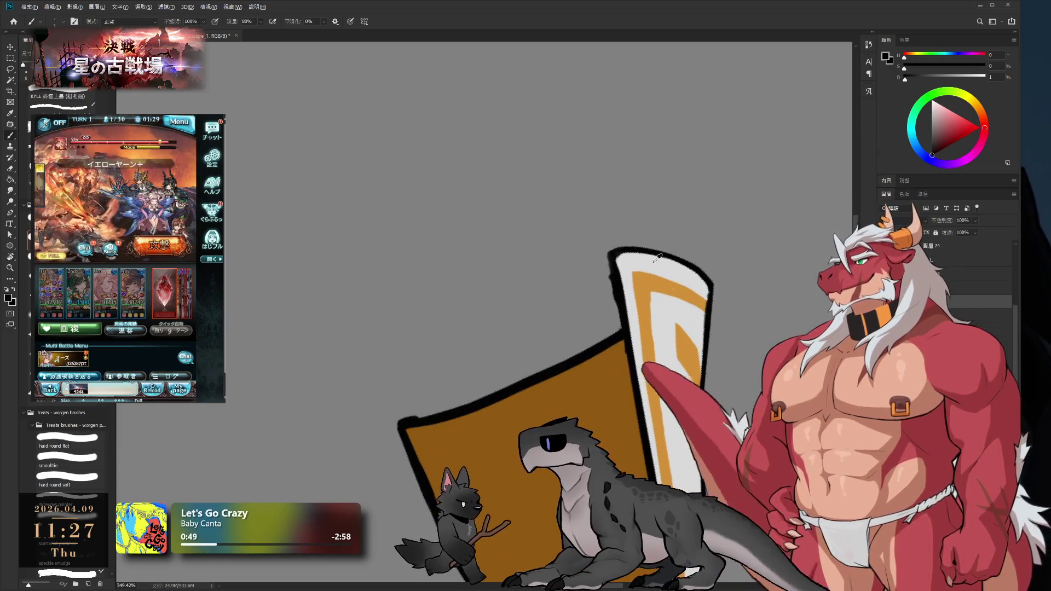
pyautogui.keyDown('alt'); pyautogui.click(627, 262); pyautogui.keyUp('alt')
pyautogui.scroll(3, 627, 262)
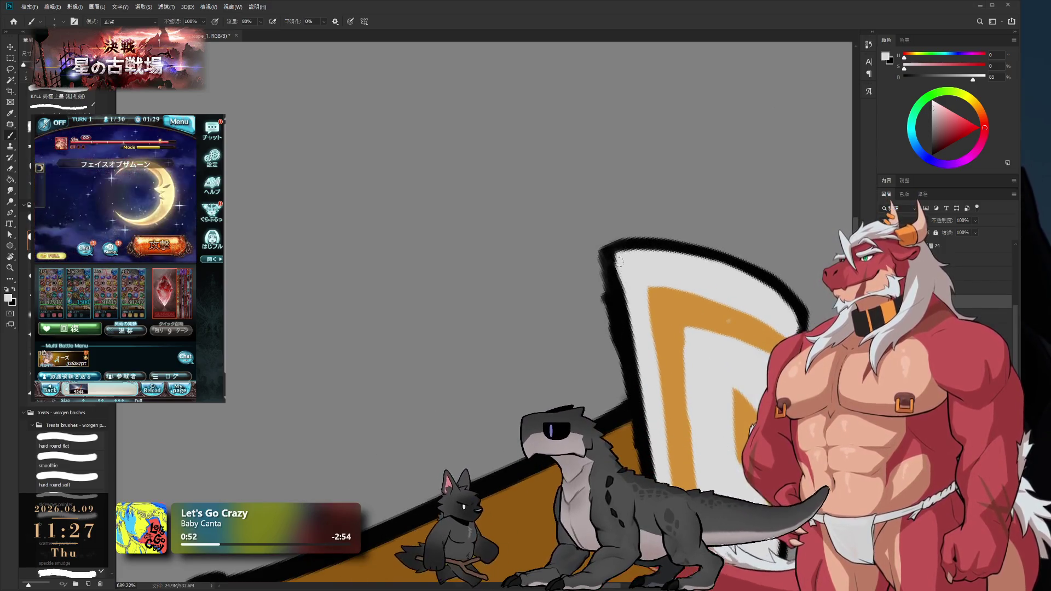
pyautogui.scroll(-3, 648, 298)
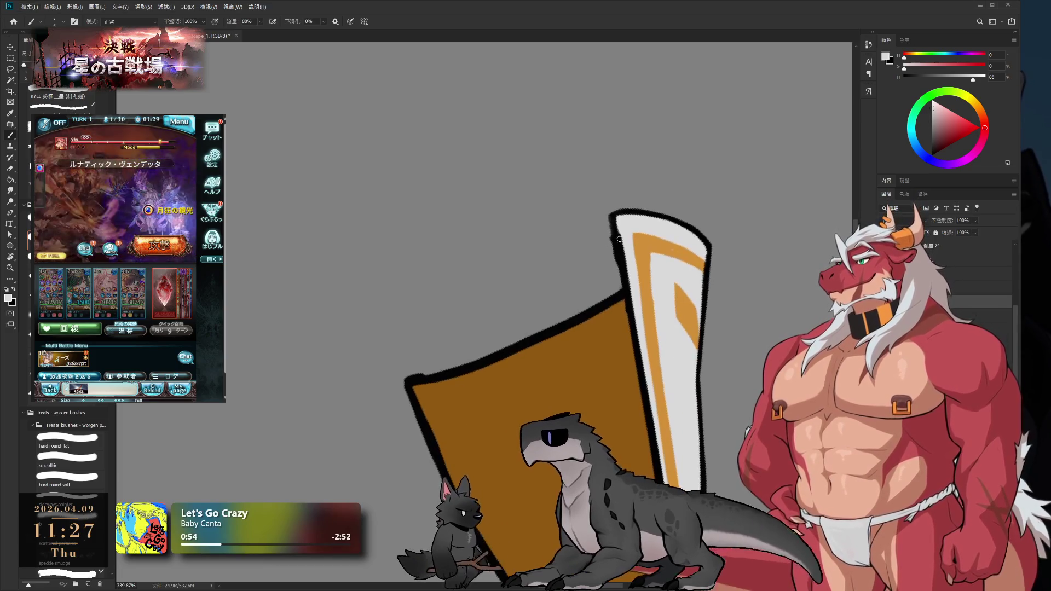
pyautogui.press('e')
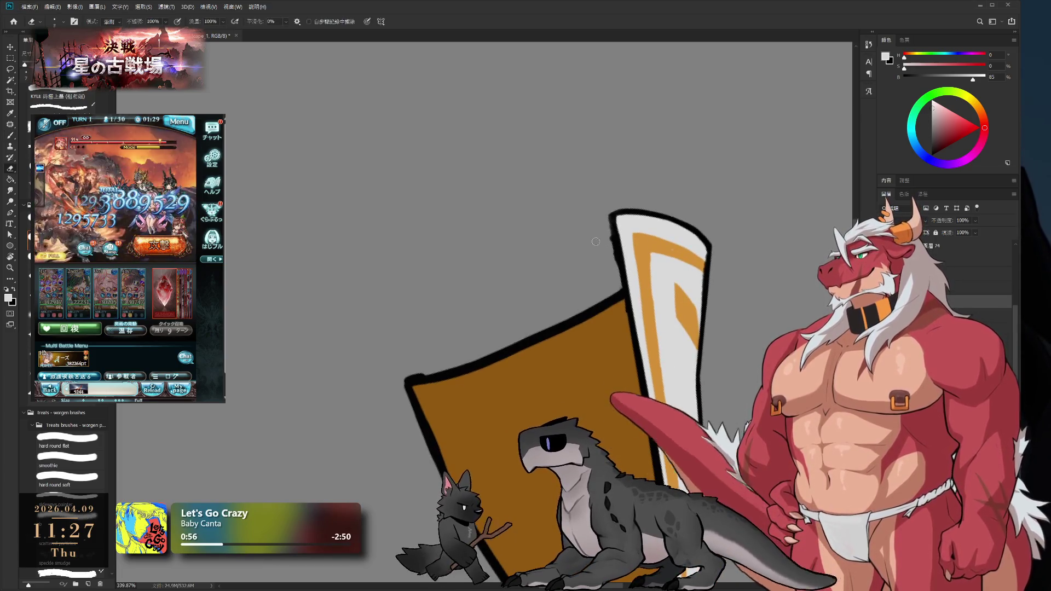
pyautogui.moveTo(616, 313); pyautogui.dragTo(611, 252)
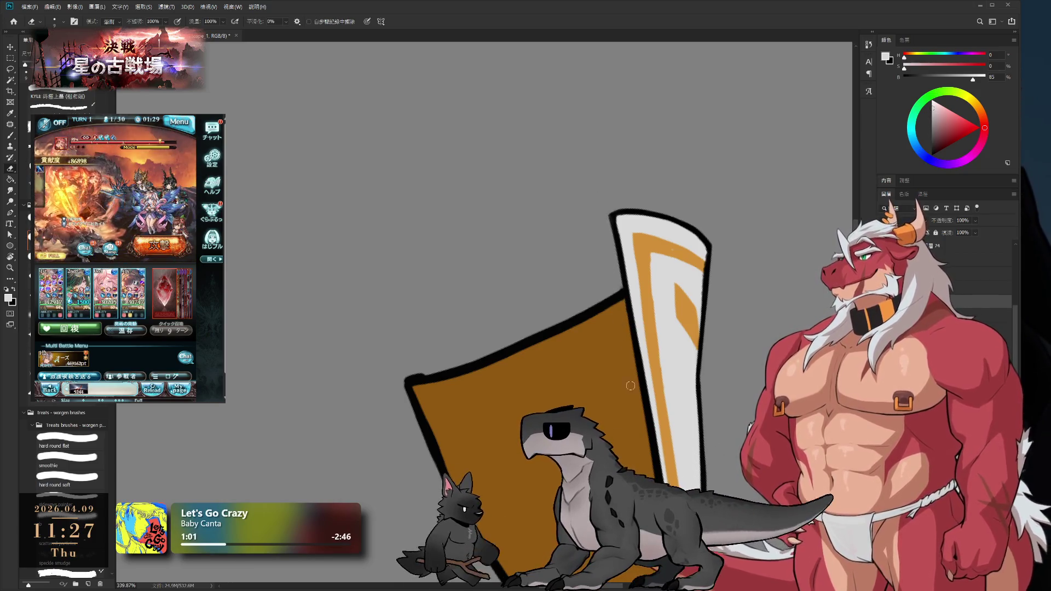
pyautogui.moveTo(619, 334); pyautogui.dragTo(612, 277)
# Repaint and smooth the white and orange stripe along the shield's edge
pyautogui.press('b')
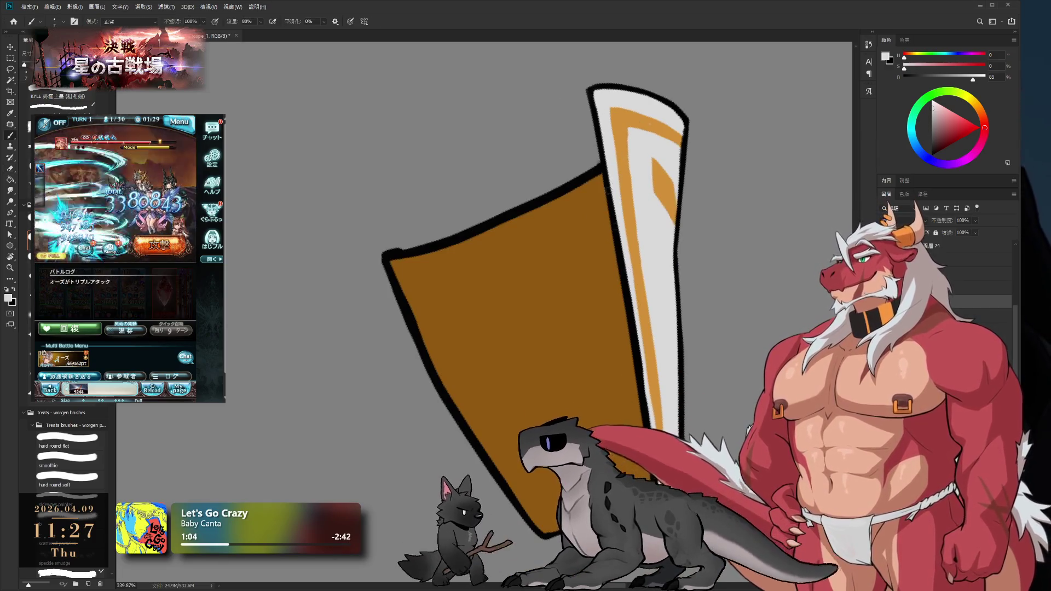
pyautogui.moveTo(639, 383)
pyautogui.mouseDown()
pyautogui.moveTo(624, 222)
pyautogui.moveTo(646, 438)
pyautogui.mouseUp()
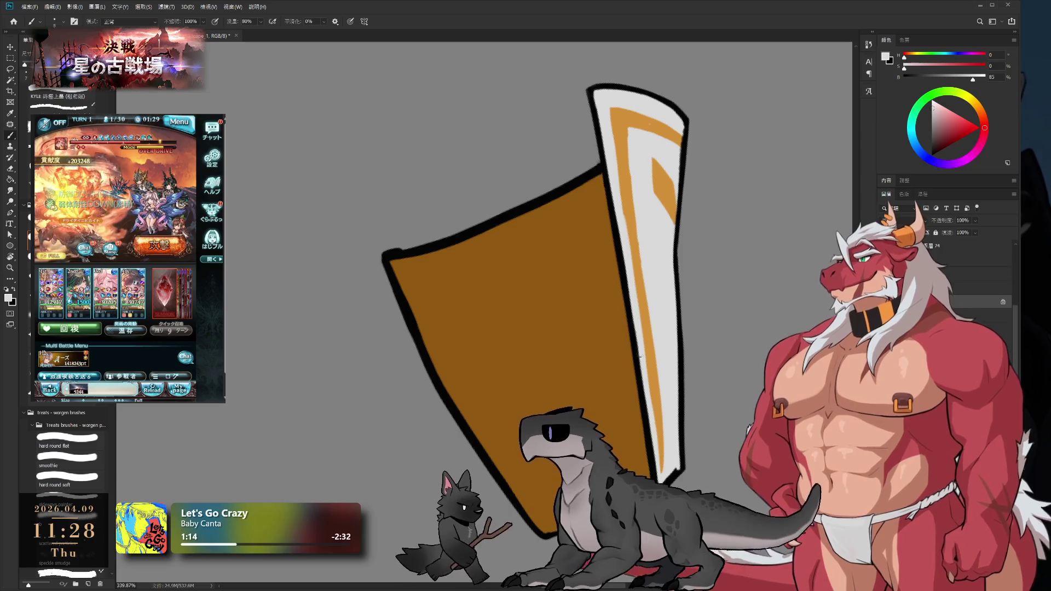
pyautogui.moveTo(641, 282); pyautogui.dragTo(639, 366)
pyautogui.moveTo(646, 324); pyautogui.dragTo(648, 392)
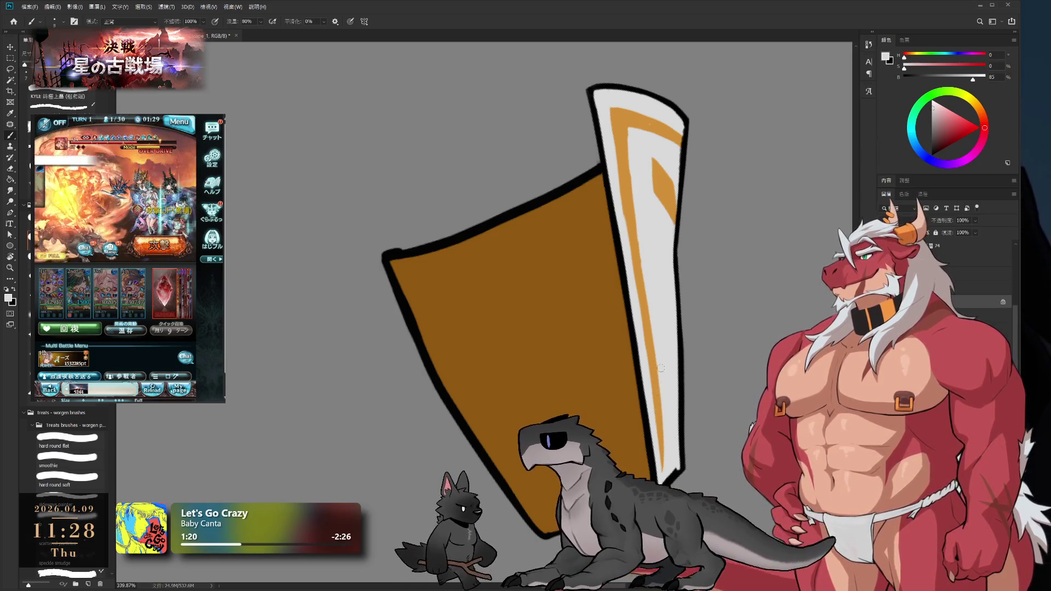
pyautogui.scroll(3, 663, 372)
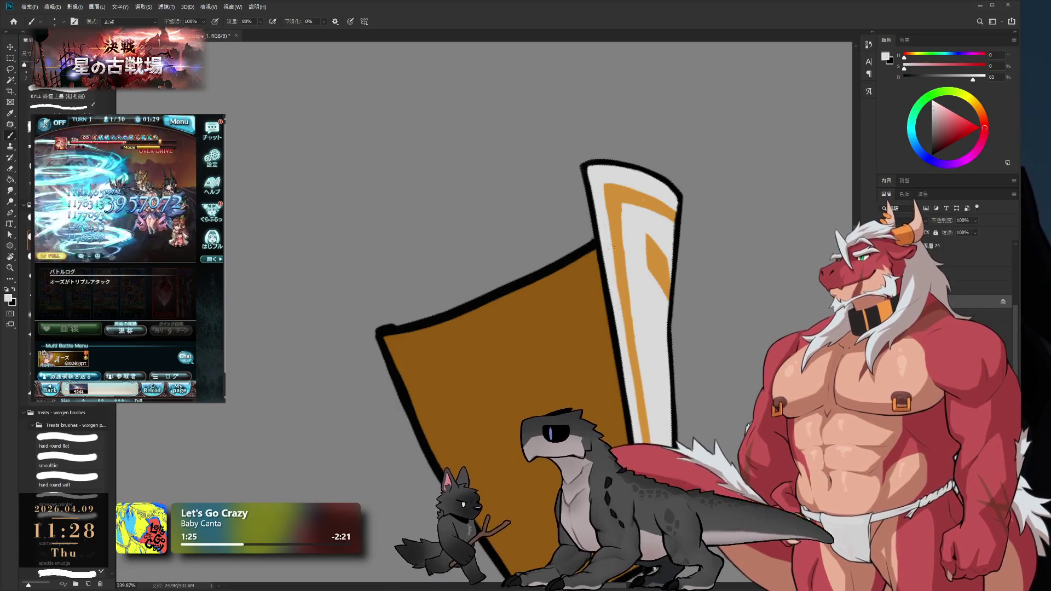
pyautogui.keyDown('alt'); pyautogui.click(620, 246); pyautogui.keyUp('alt')
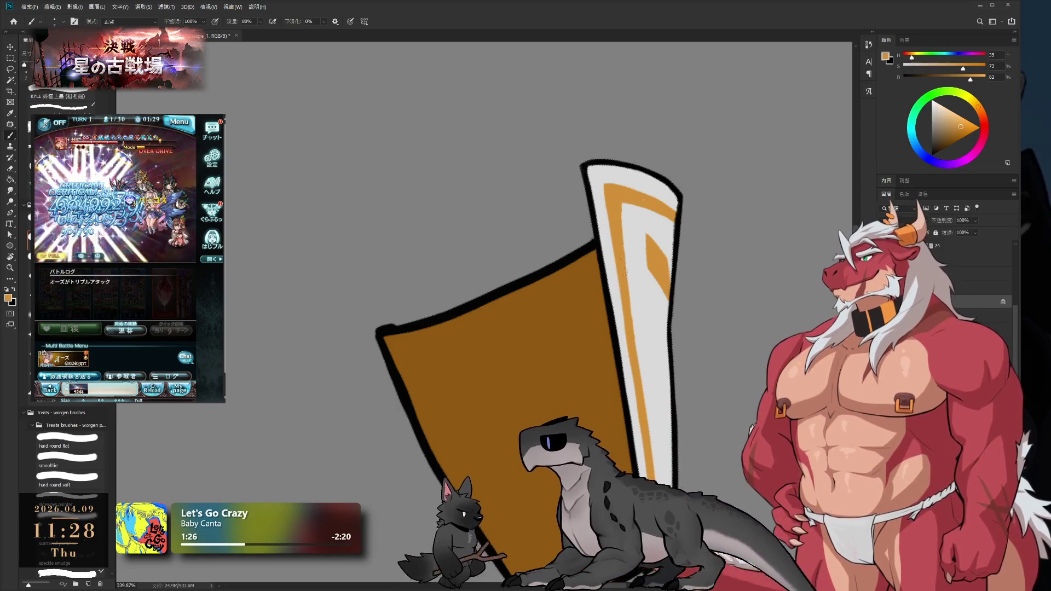
pyautogui.scroll(-3, 618, 244)
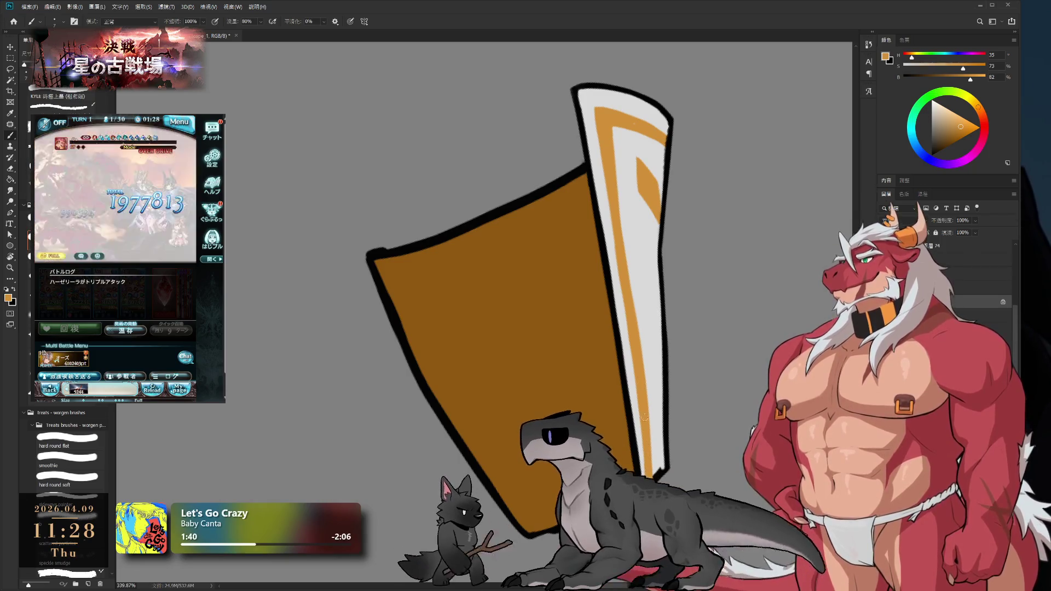
pyautogui.keyDown('alt'); pyautogui.click(640, 421); pyautogui.keyUp('alt')
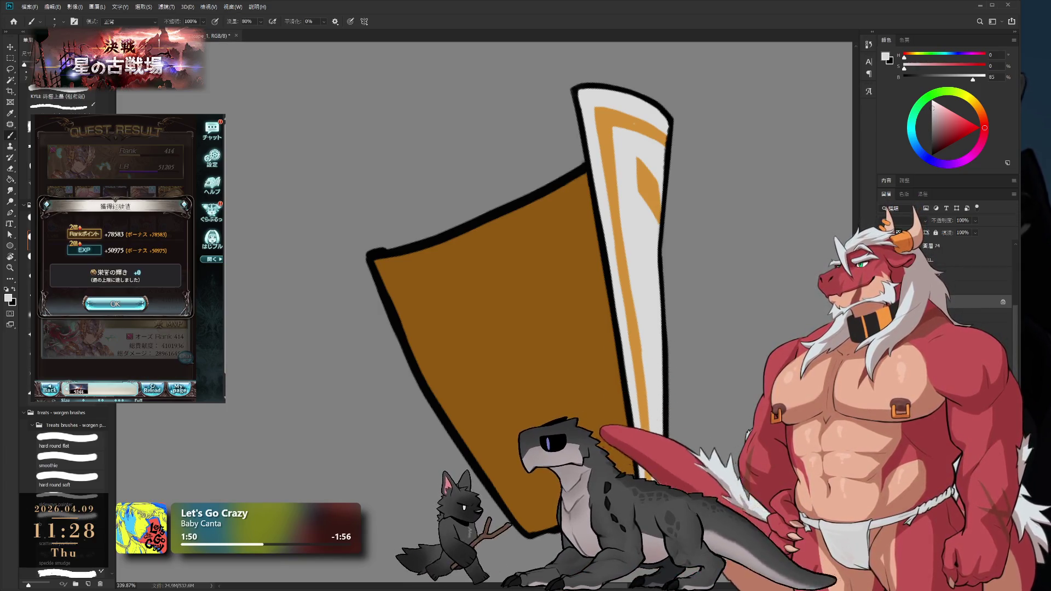
pyautogui.keyDown('alt'); pyautogui.click(648, 416); pyautogui.keyUp('alt')
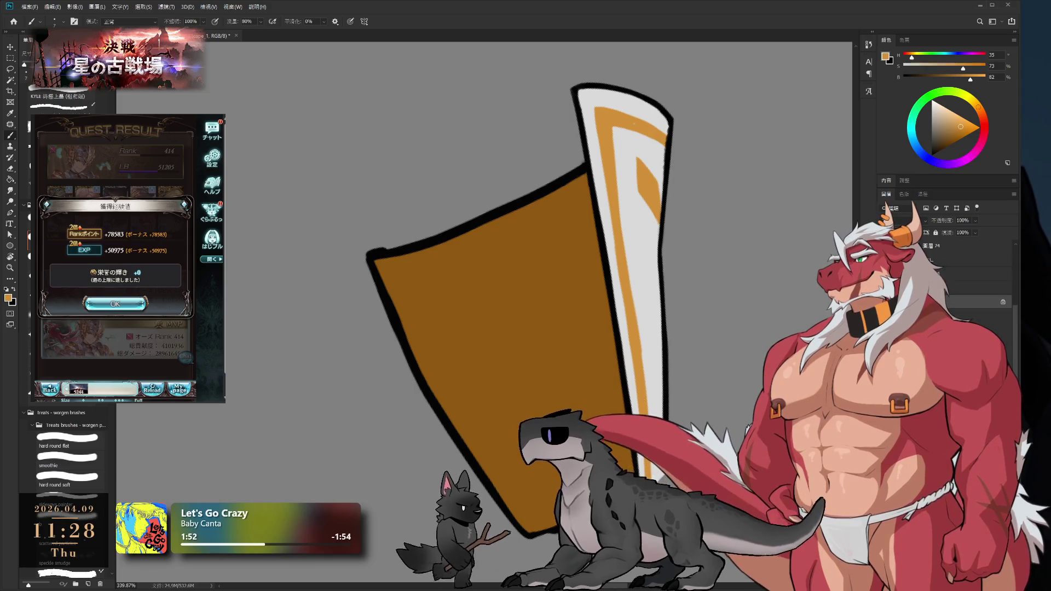
pyautogui.click(115, 303)
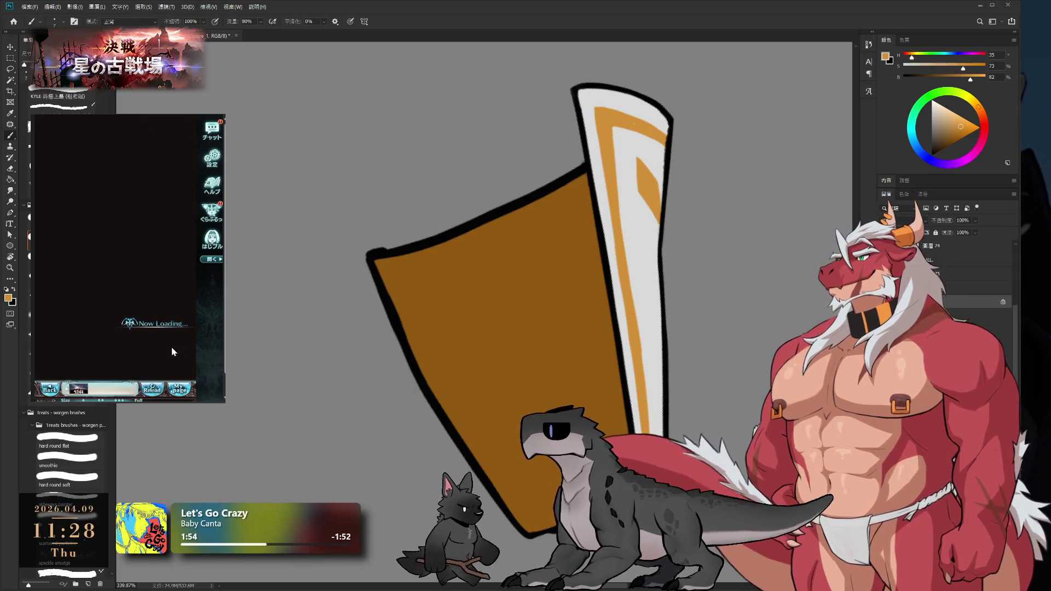
pyautogui.click(147, 366)
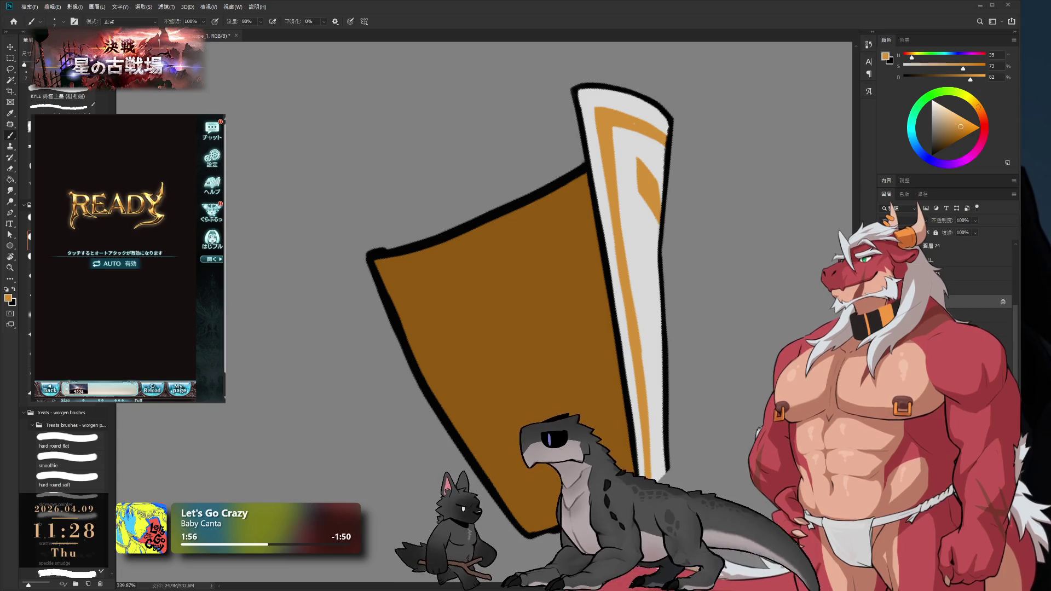
pyautogui.moveTo(635, 272); pyautogui.dragTo(619, 360)
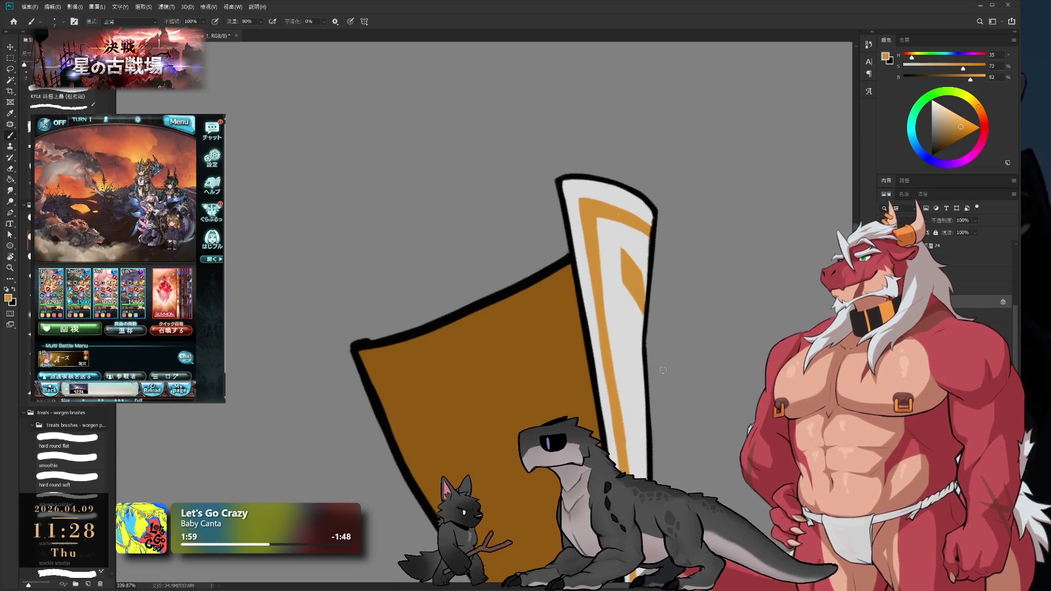
pyautogui.press('r')
pyautogui.moveTo(651, 308)
pyautogui.mouseDown()
pyautogui.moveTo(639, 215)
pyautogui.moveTo(580, 416)
pyautogui.moveTo(491, 432)
pyautogui.mouseUp()
pyautogui.press('Escape')
pyautogui.moveTo(676, 230)
pyautogui.mouseDown()
pyautogui.moveTo(716, 217)
pyautogui.moveTo(728, 230)
pyautogui.mouseUp()
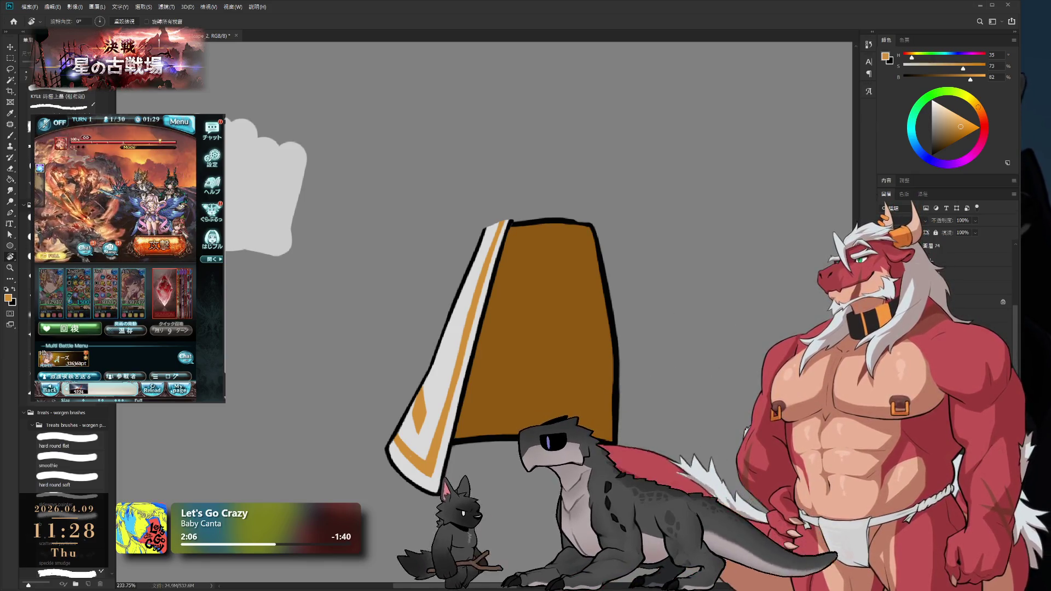
# Undo the stripe and fill sampled brown along the inside of the right edge
pyautogui.hotkey('ctrl', 'z')
pyautogui.moveTo(569, 209)
pyautogui.mouseDown()
pyautogui.moveTo(441, 117)
pyautogui.moveTo(652, 321)
pyautogui.moveTo(718, 295)
pyautogui.moveTo(576, 319)
pyautogui.mouseUp()
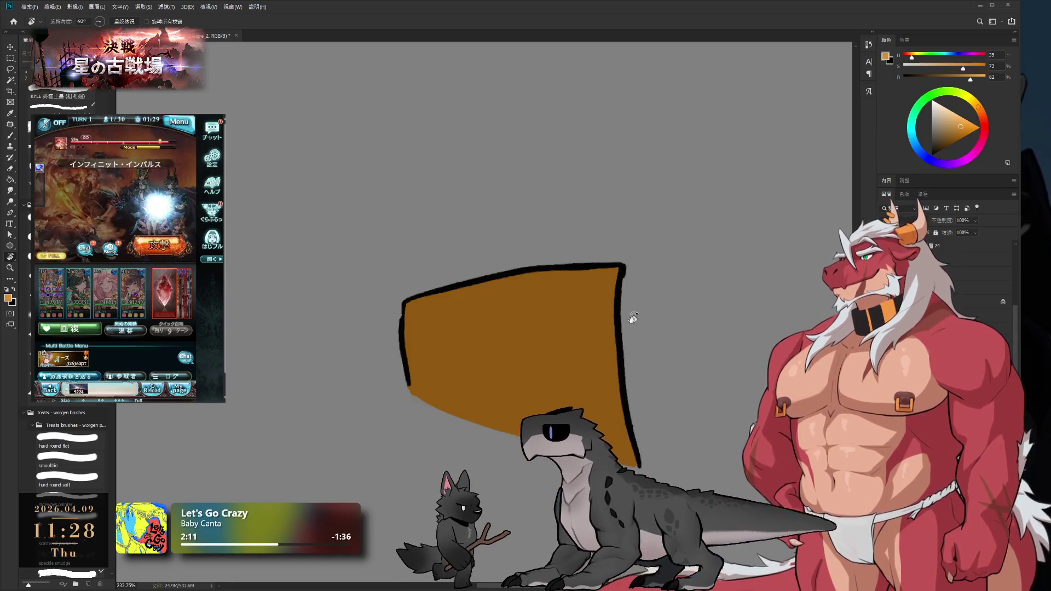
pyautogui.press('e')
pyautogui.press('b')
pyautogui.scroll(3, 646, 334)
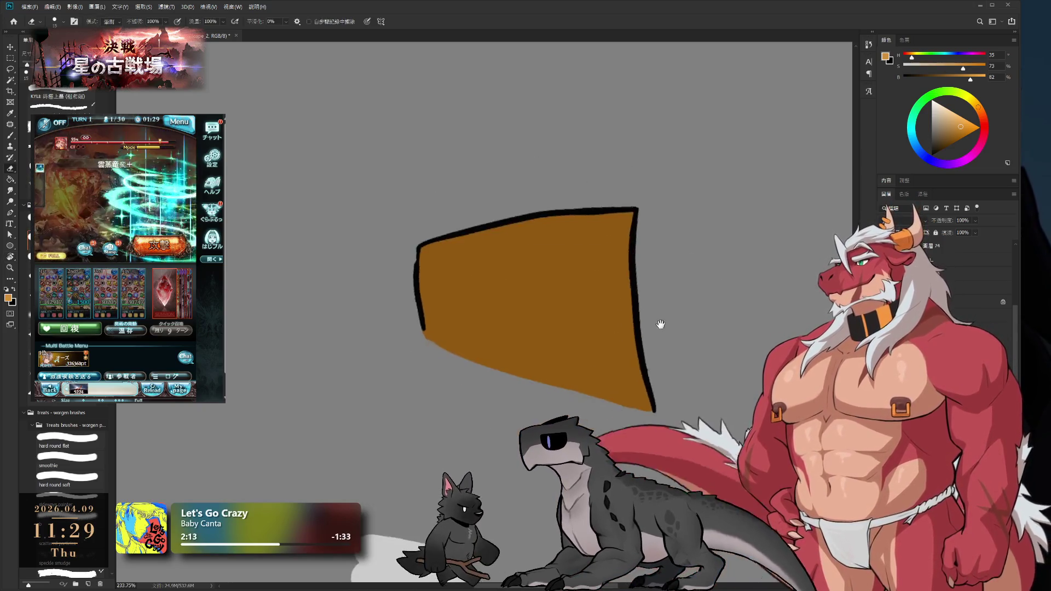
pyautogui.keyDown('alt'); pyautogui.click(618, 223); pyautogui.keyUp('alt')
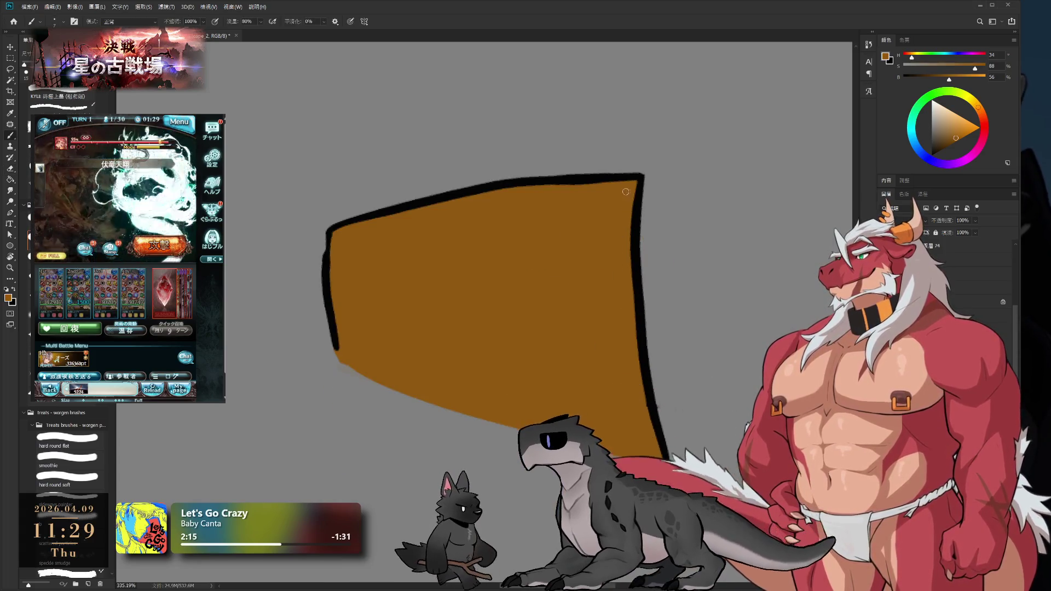
pyautogui.moveTo(630, 189); pyautogui.dragTo(632, 276)
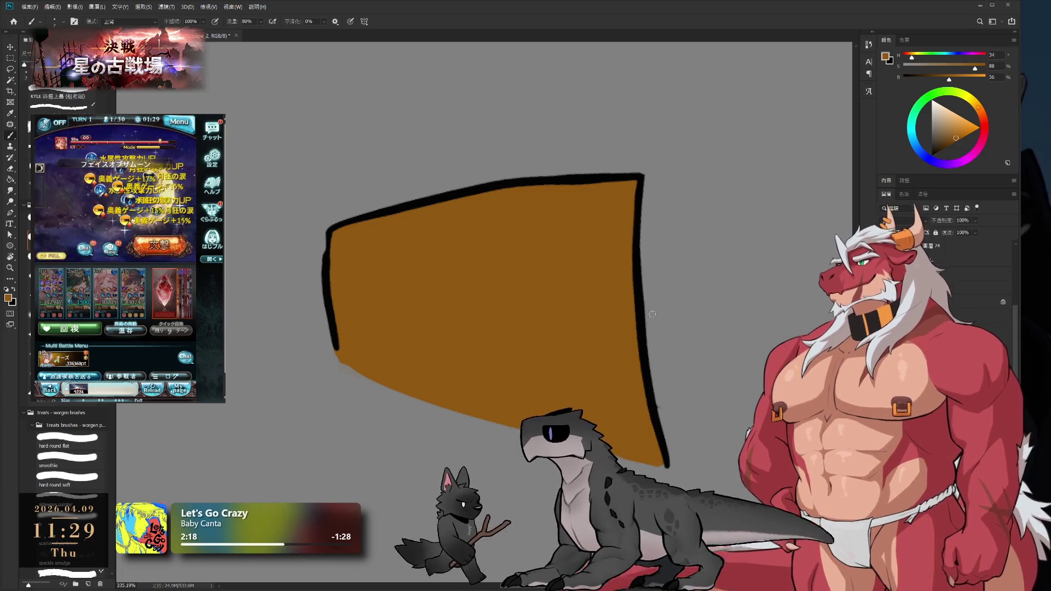
# Touch up the right black outline, then resample brown with a larger brush
pyautogui.press('e')
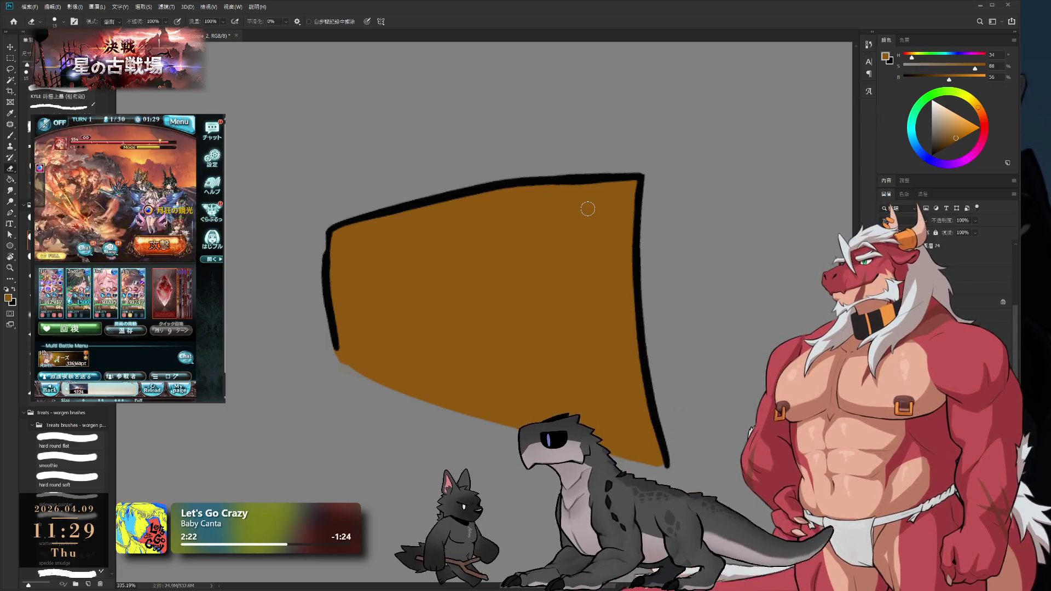
pyautogui.press(']')
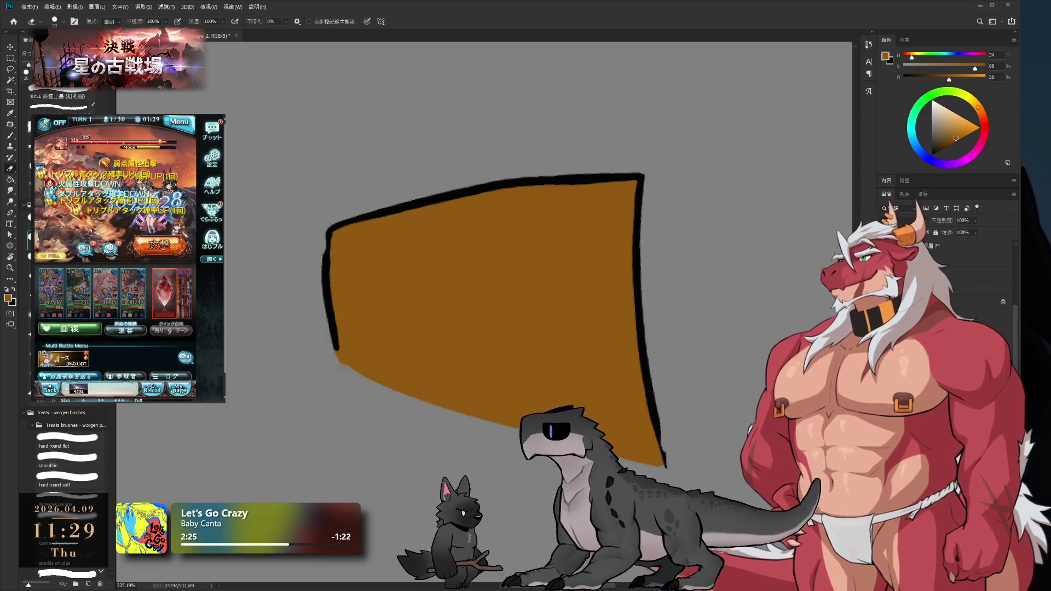
pyautogui.press('b')
pyautogui.keyDown('alt'); pyautogui.click(649, 388); pyautogui.keyUp('alt')
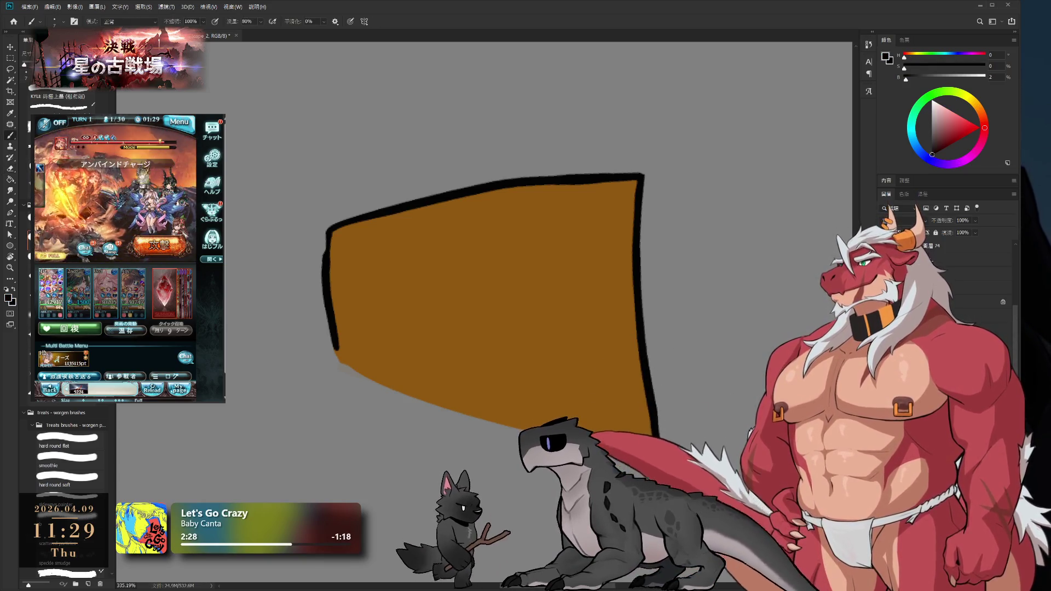
pyautogui.press('e')
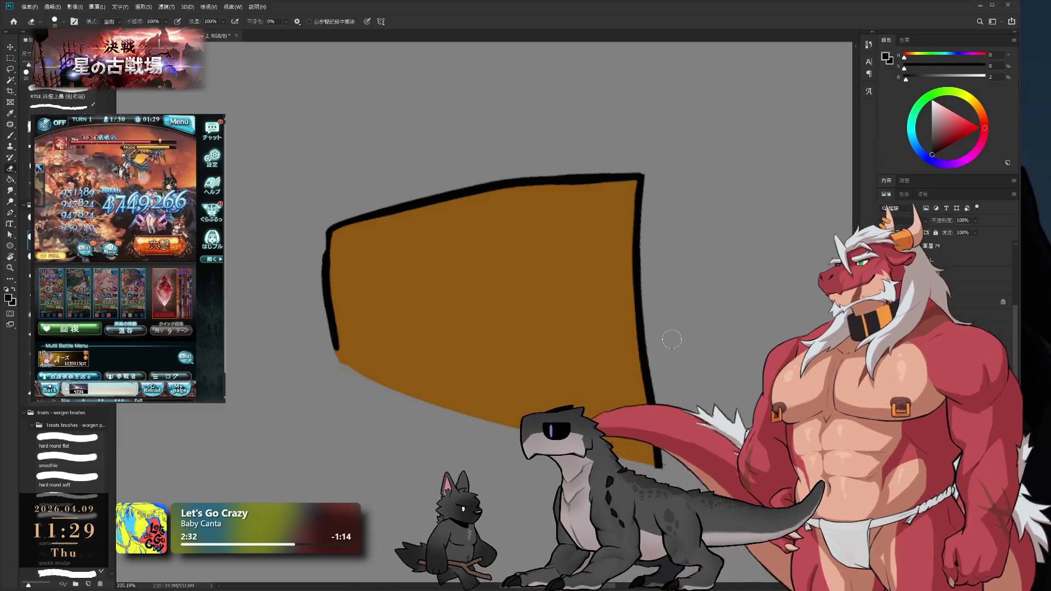
pyautogui.press('r')
pyautogui.moveTo(651, 386)
pyautogui.mouseDown()
pyautogui.moveTo(657, 405)
pyautogui.moveTo(369, 274)
pyautogui.moveTo(330, 297)
pyautogui.mouseUp()
pyautogui.press('b')
pyautogui.keyDown('alt'); pyautogui.click(446, 453); pyautogui.keyUp('alt')
pyautogui.press(']')
pyautogui.press(']')
pyautogui.press(']')
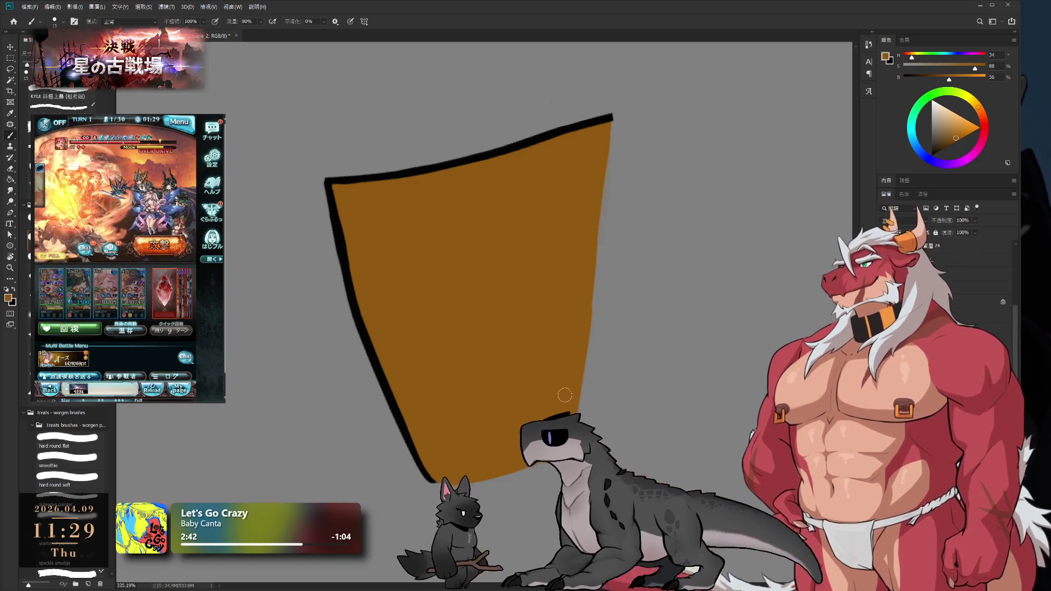
# Continue tidying the right edge, rotating the view to new angles between strokes
pyautogui.press('e')
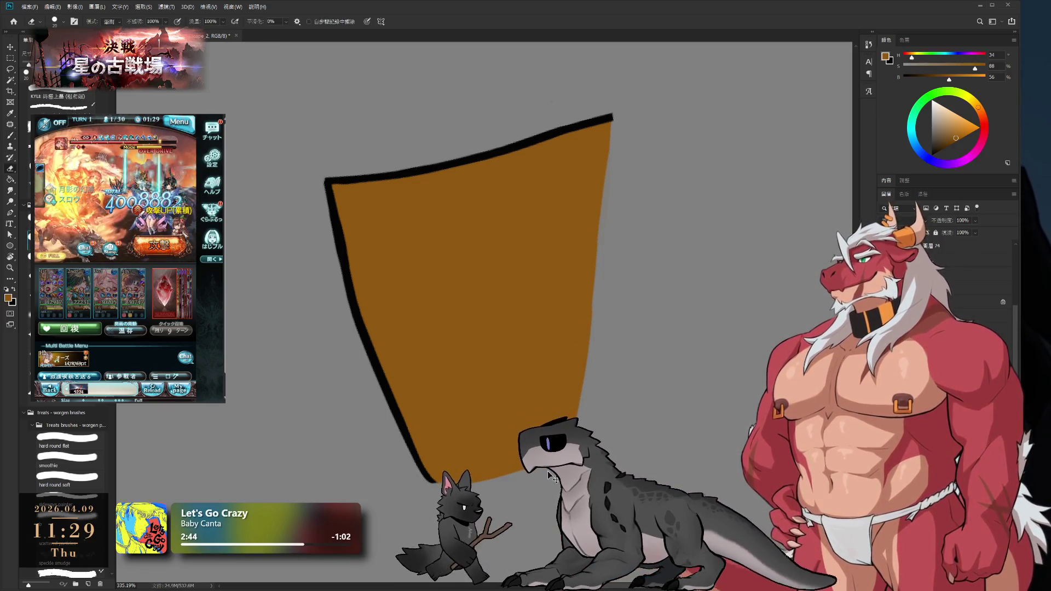
pyautogui.press('r')
pyautogui.moveTo(467, 312)
pyautogui.mouseDown()
pyautogui.moveTo(563, 312)
pyautogui.moveTo(603, 249)
pyautogui.moveTo(594, 273)
pyautogui.mouseUp()
pyautogui.press('b')
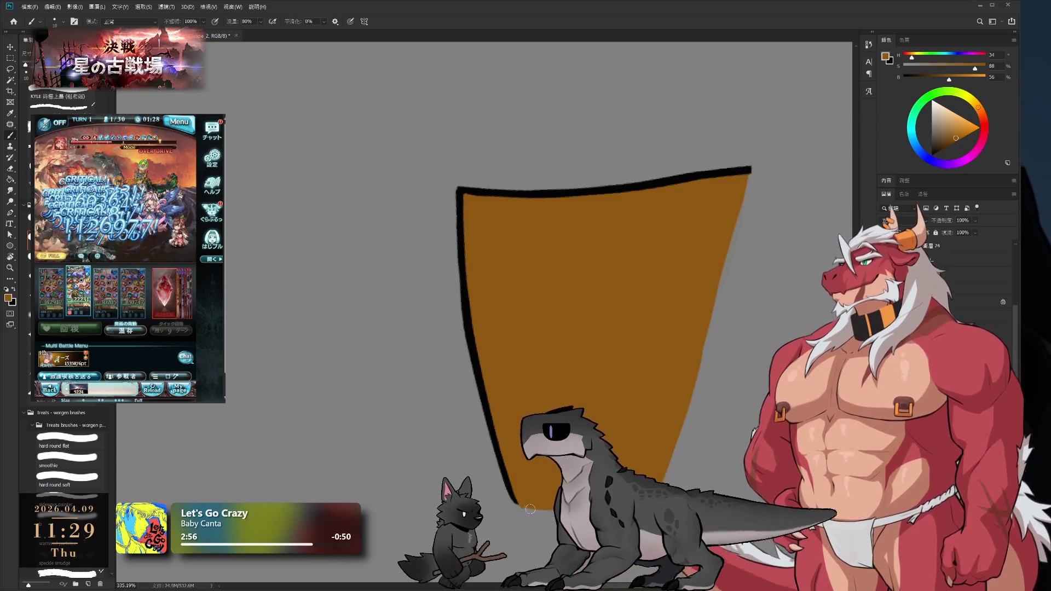
pyautogui.press('r')
pyautogui.moveTo(530, 509)
pyautogui.mouseDown()
pyautogui.moveTo(495, 306)
pyautogui.moveTo(495, 359)
pyautogui.moveTo(557, 480)
pyautogui.moveTo(525, 328)
pyautogui.moveTo(516, 180)
pyautogui.moveTo(673, 405)
pyautogui.moveTo(578, 351)
pyautogui.mouseUp()
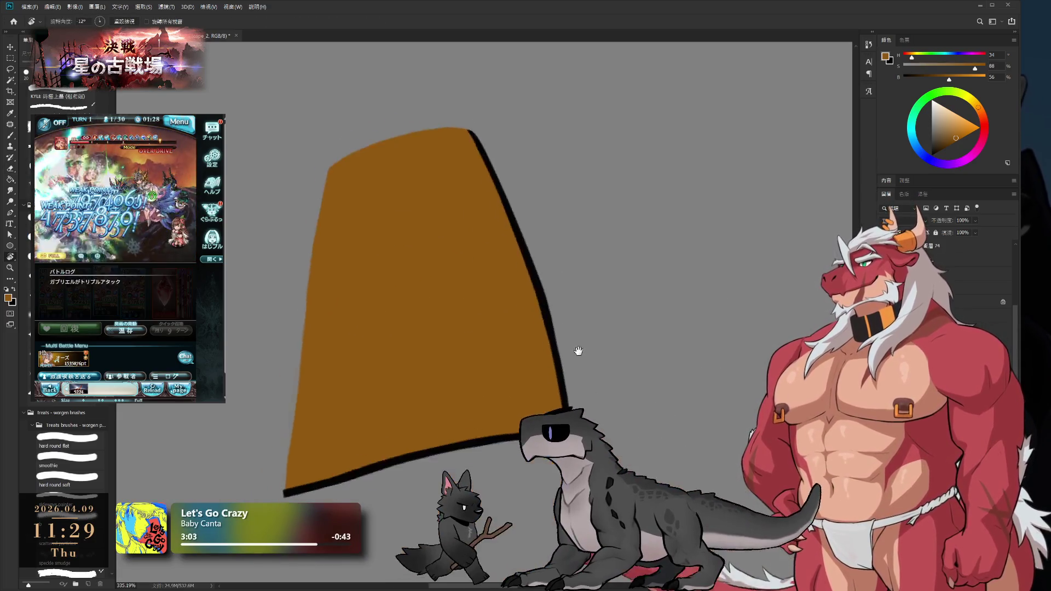
# Sample the outline's black and fit the whole canvas on screen with Ctrl+0
pyautogui.scroll(5, 579, 350)
pyautogui.press('b')
pyautogui.keyDown('alt'); pyautogui.click(557, 399); pyautogui.keyUp('alt')
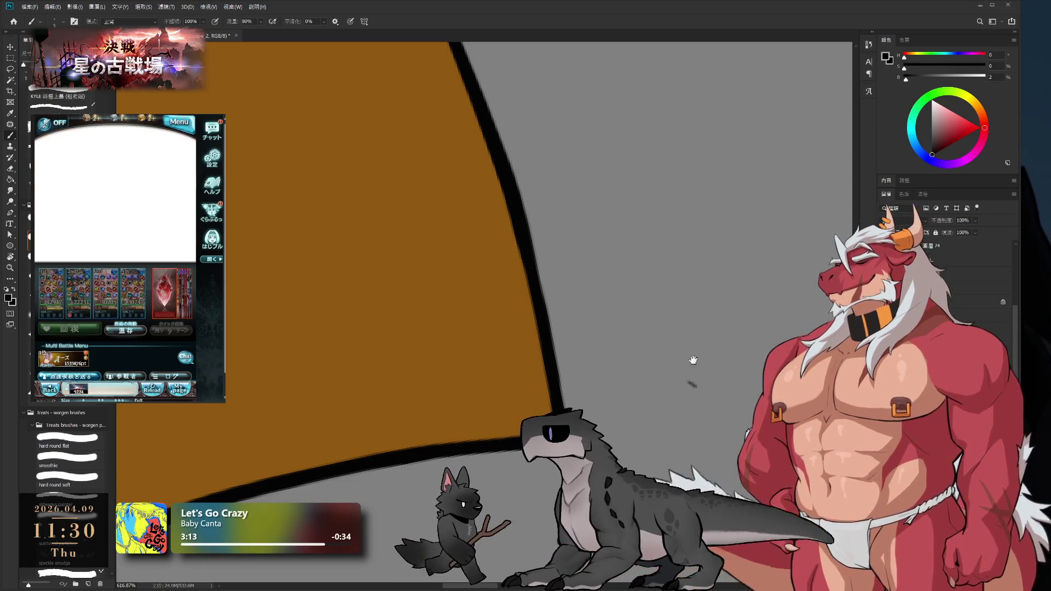
pyautogui.hotkey('ctrl', '0')
pyautogui.press('r')
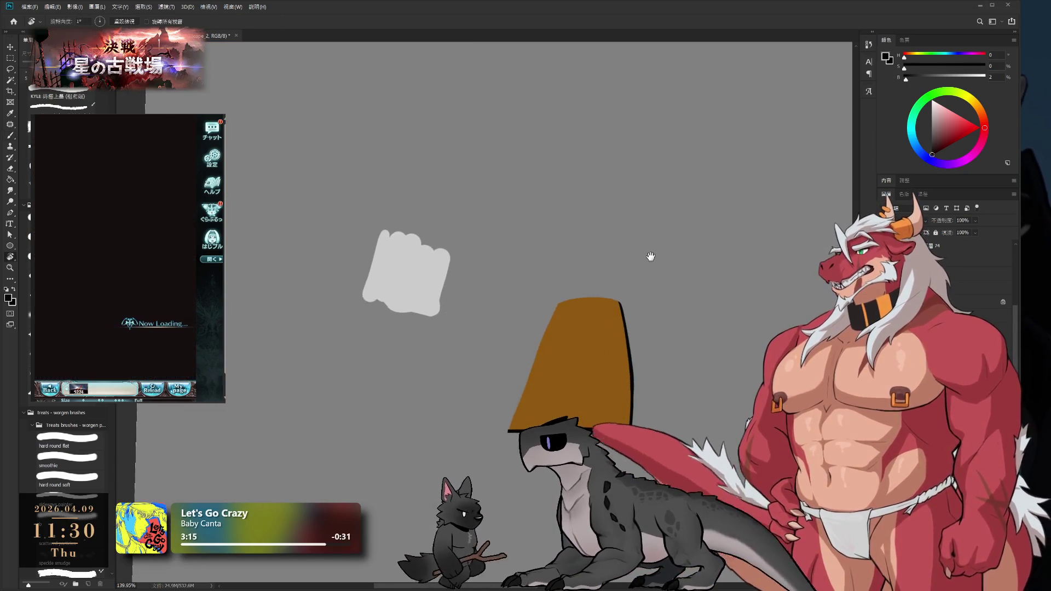
pyautogui.scroll(5, 650, 256)
# Erase the outer edge of the right outline, then pan to show the whole piece and grey blob
pyautogui.press('e')
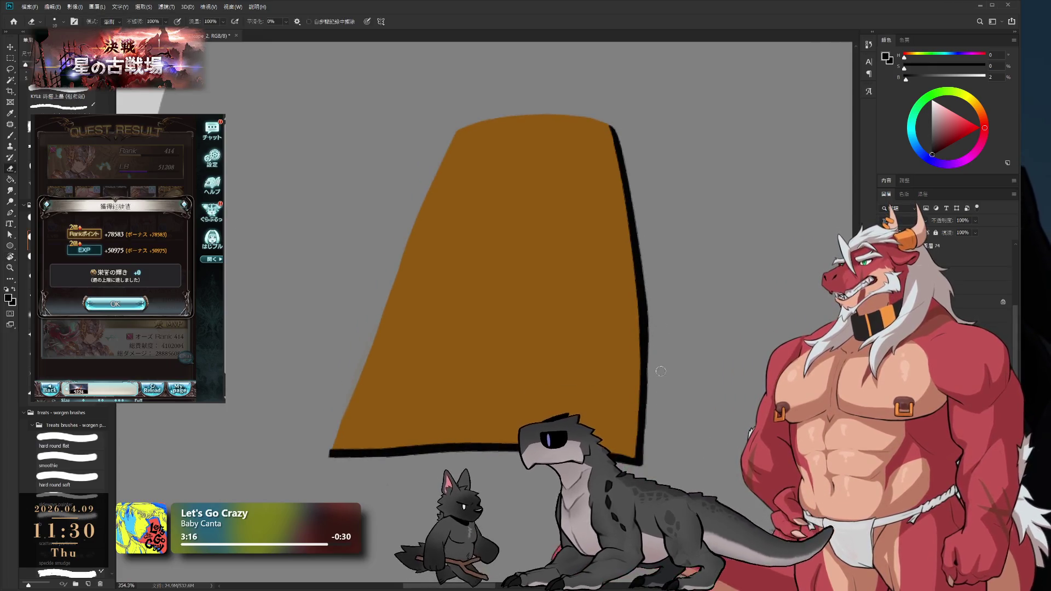
pyautogui.moveTo(646, 261); pyautogui.dragTo(651, 378)
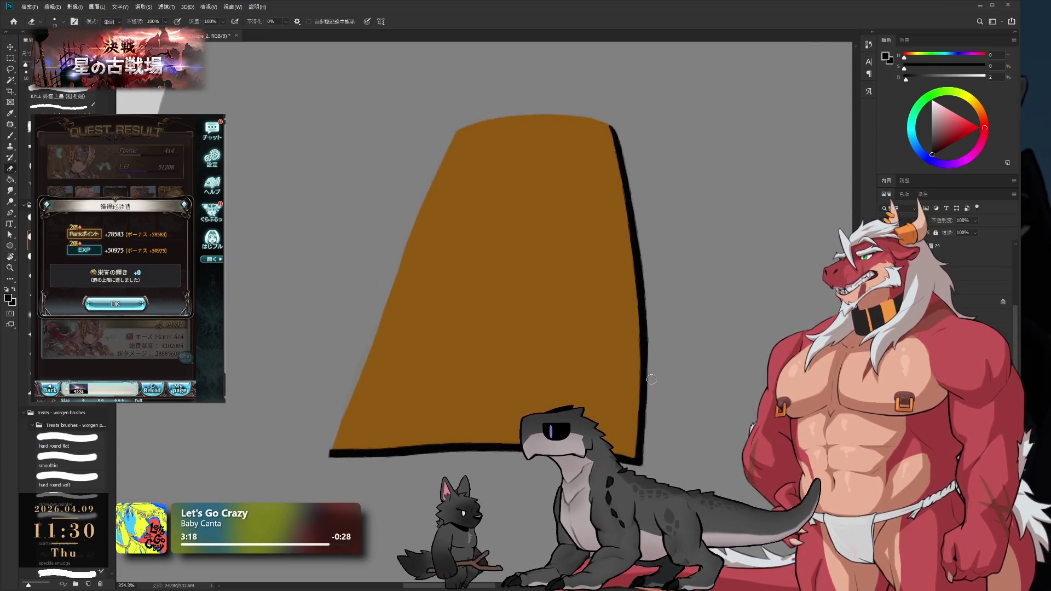
pyautogui.press('b')
pyautogui.click(115, 304)
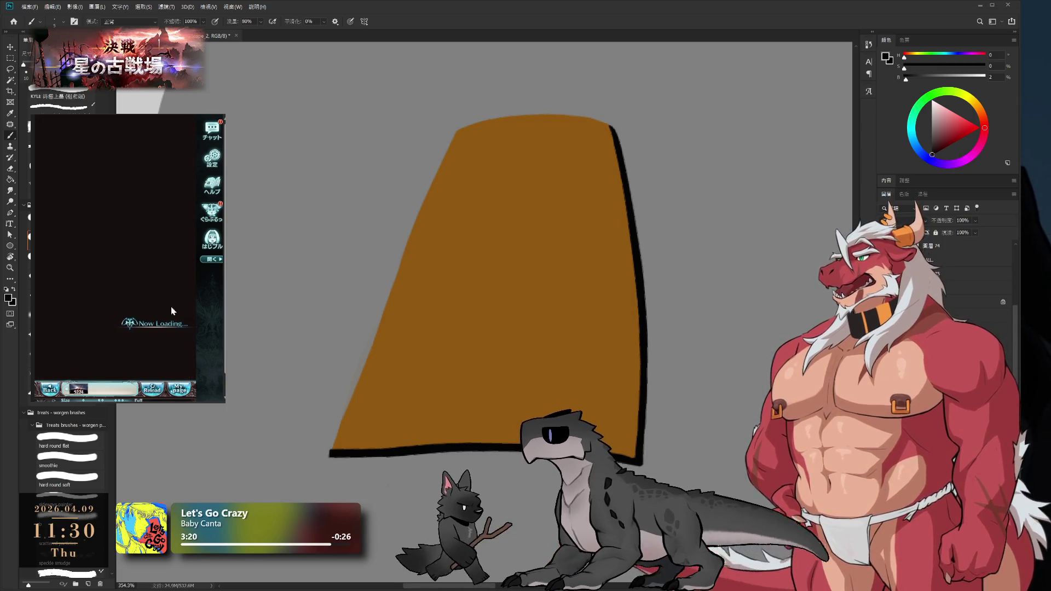
pyautogui.click(153, 292)
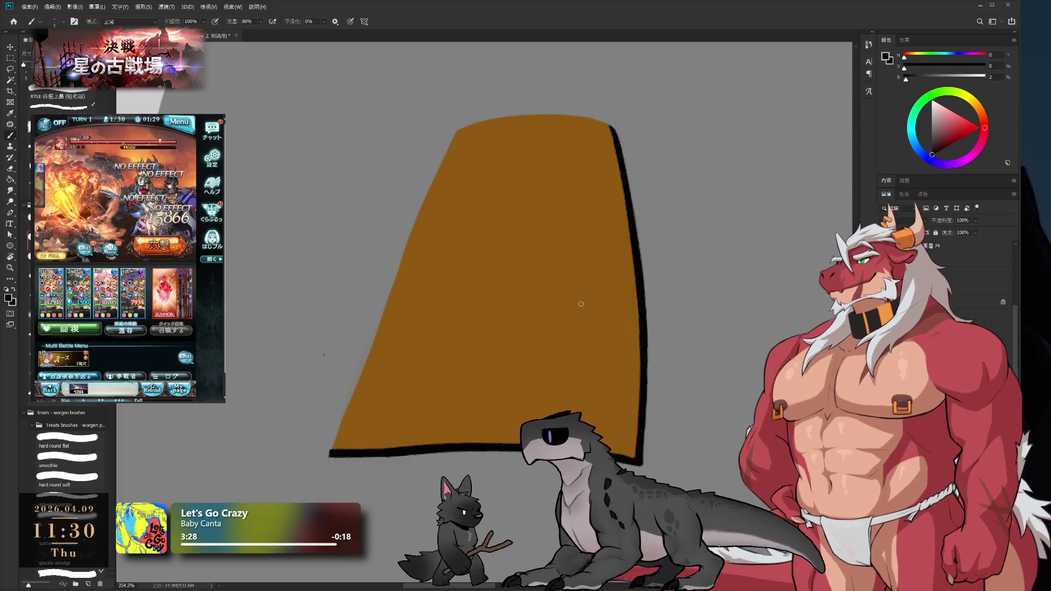
pyautogui.scroll(-3, 581, 303)
pyautogui.moveTo(581, 304); pyautogui.dragTo(646, 256)
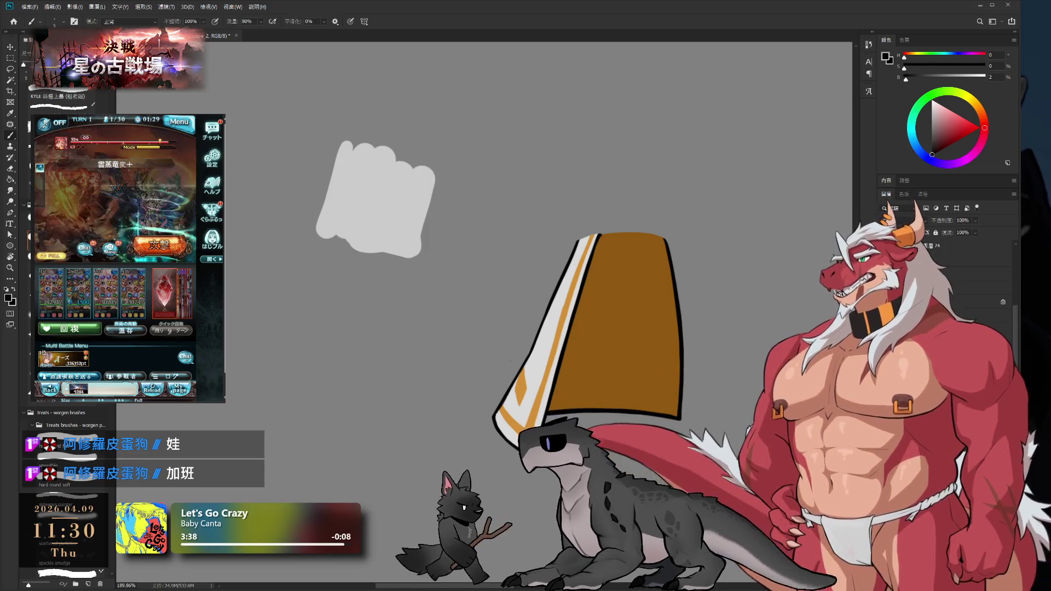
pyautogui.scroll(5, 629, 378)
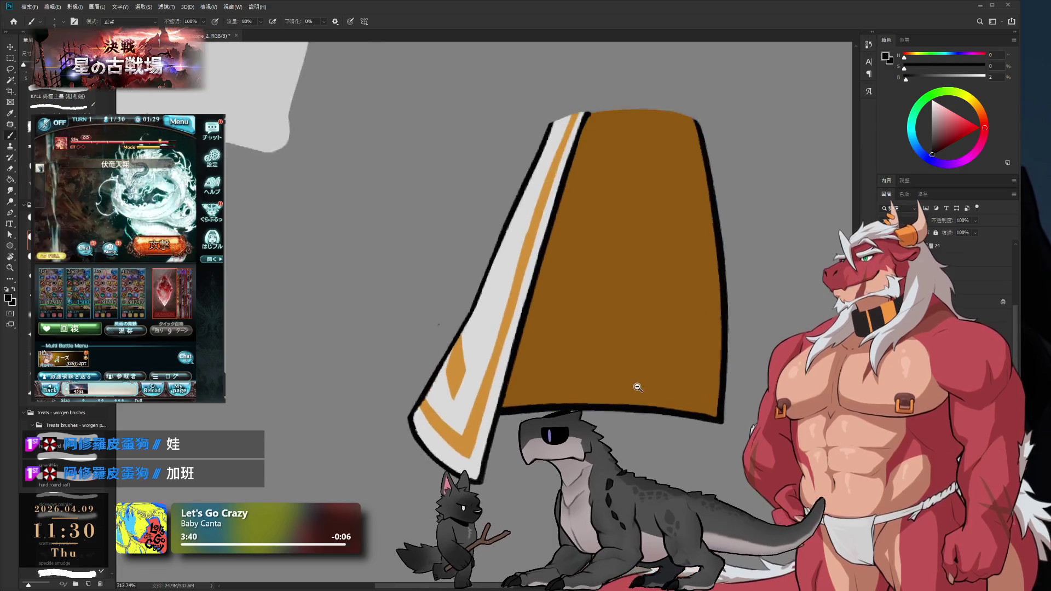
pyautogui.scroll(-1, 683, 372)
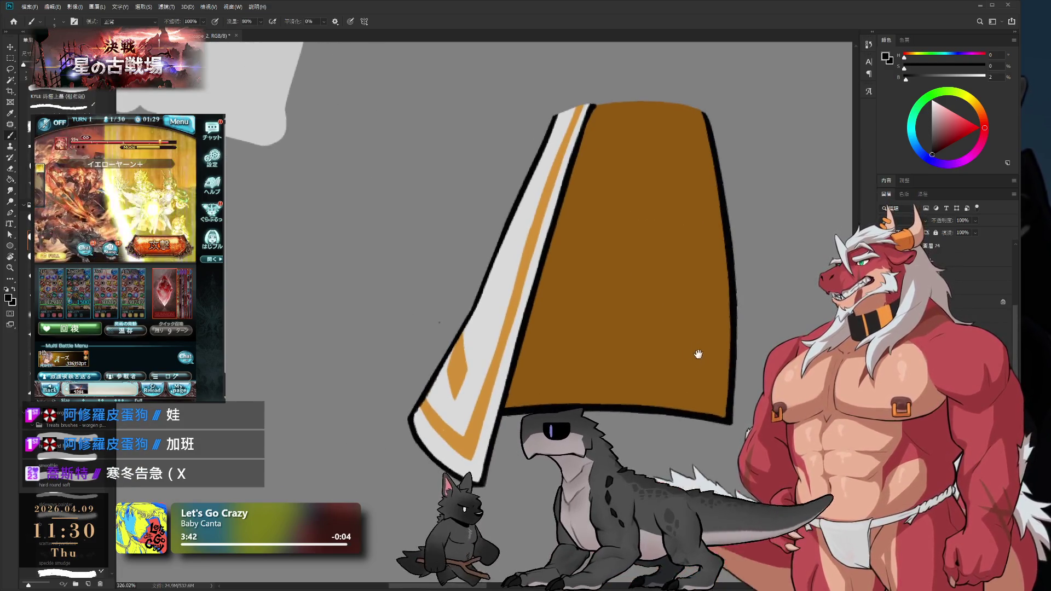
pyautogui.hotkey('ctrl', 'Tab')
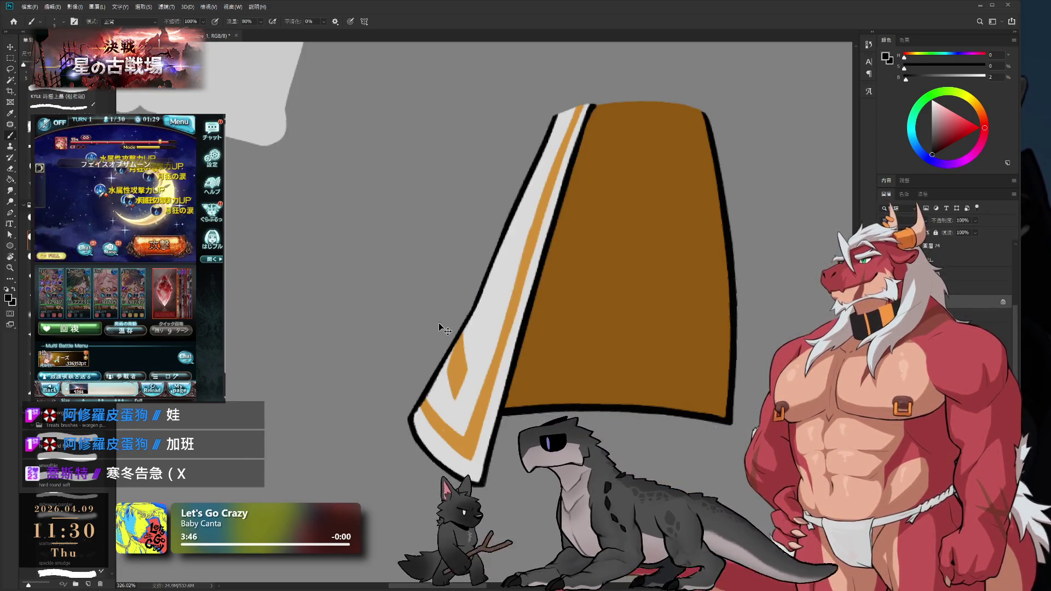
pyautogui.hotkey('ctrl', 'z')
pyautogui.hotkey('ctrl', 'Tab')
pyautogui.press('e')
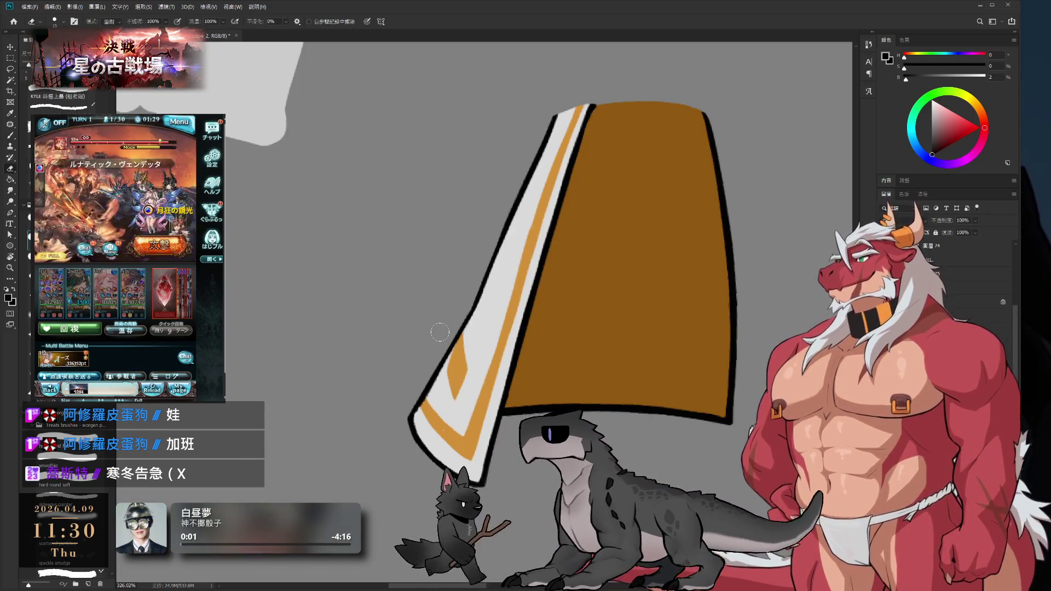
pyautogui.scroll(-3, 461, 327)
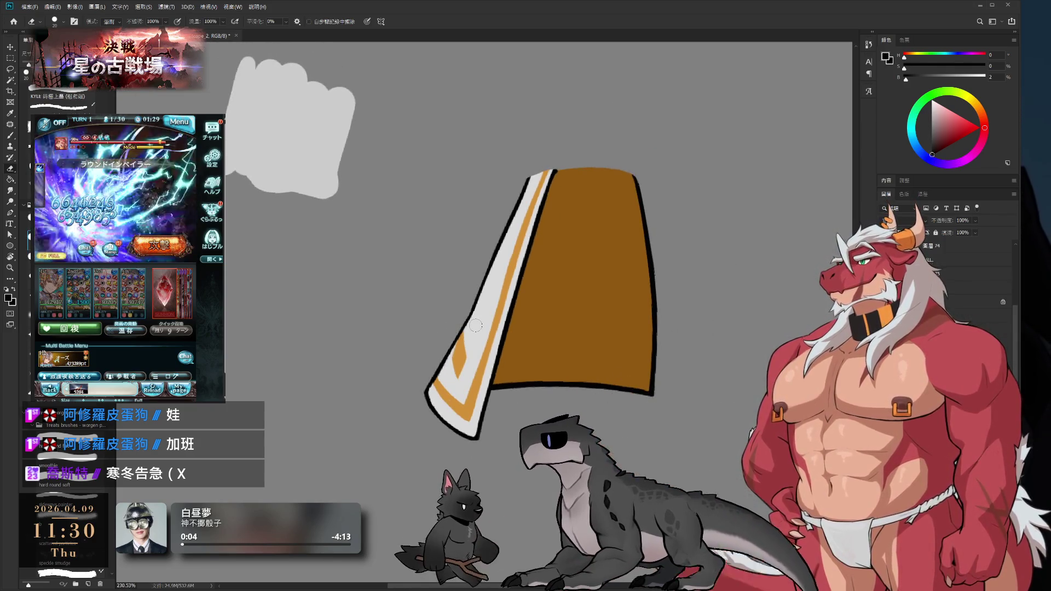
pyautogui.scroll(-2, 668, 301)
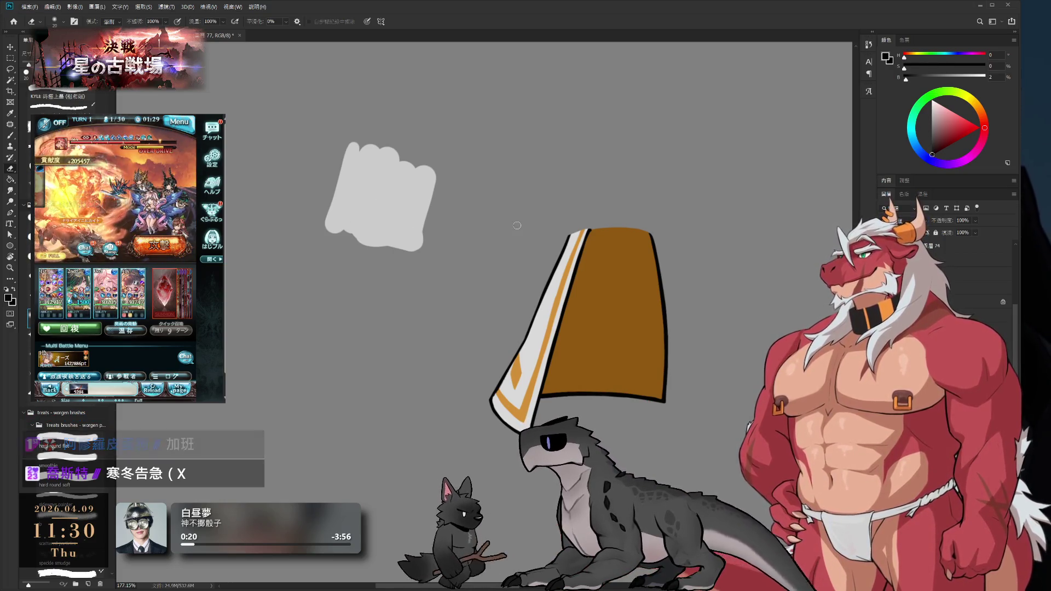
# Sample the piece's brown, pick a lighter beige, and shade down its middle
pyautogui.press('b')
pyautogui.keyDown('alt'); pyautogui.click(616, 271); pyautogui.keyUp('alt')
pyautogui.click(940, 111)
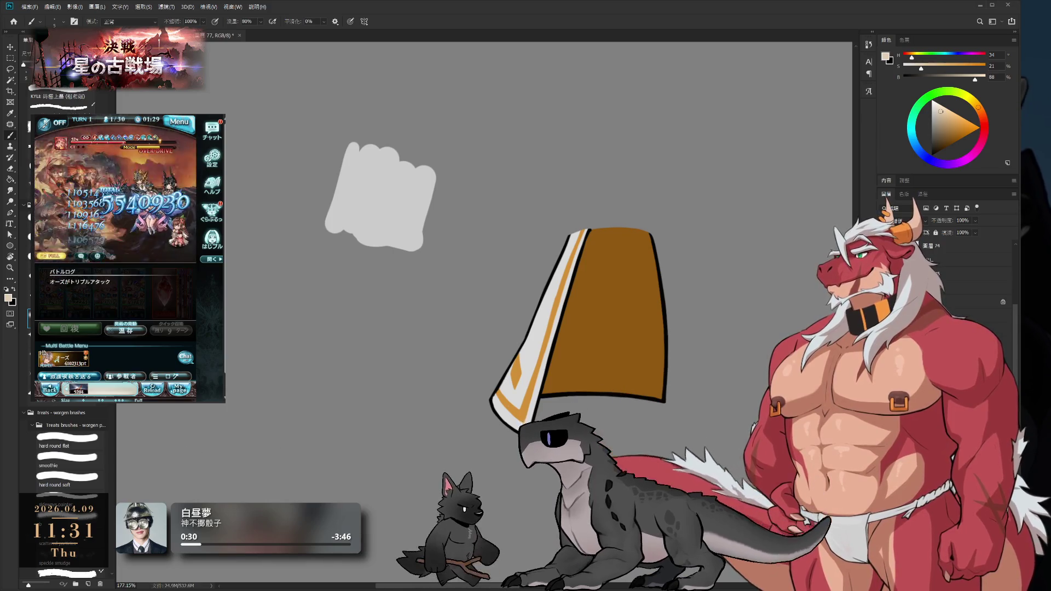
pyautogui.moveTo(575, 274)
pyautogui.mouseDown()
pyautogui.moveTo(561, 355)
pyautogui.moveTo(597, 367)
pyautogui.mouseUp()
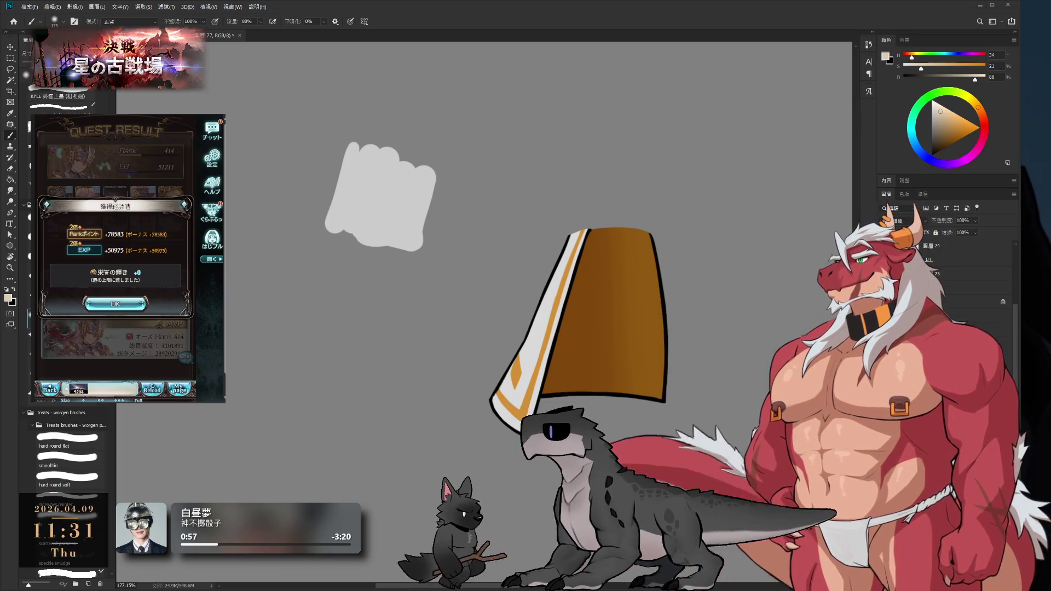
pyautogui.click(115, 304)
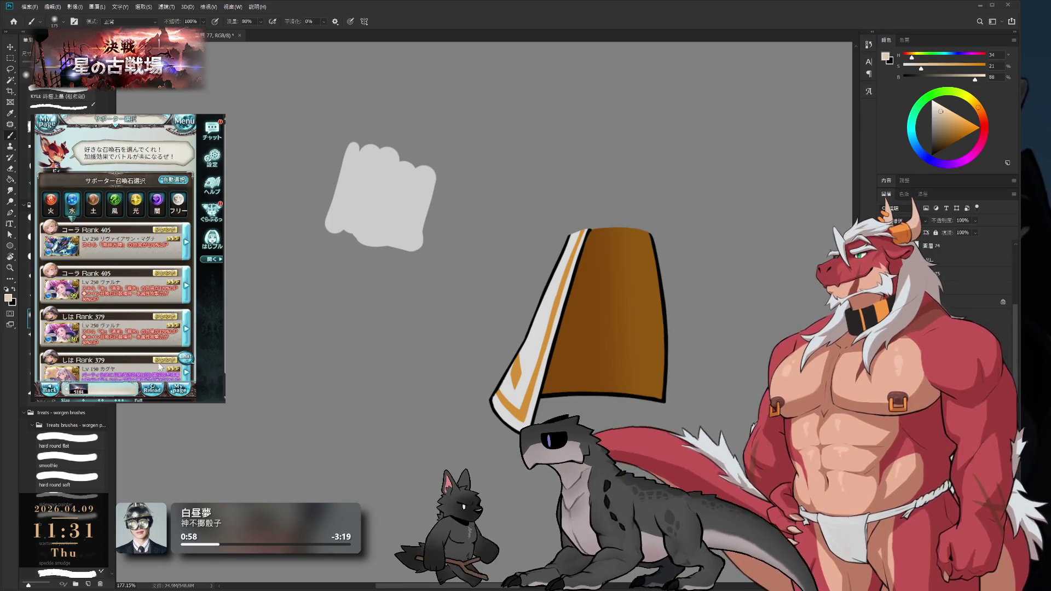
pyautogui.click(160, 368)
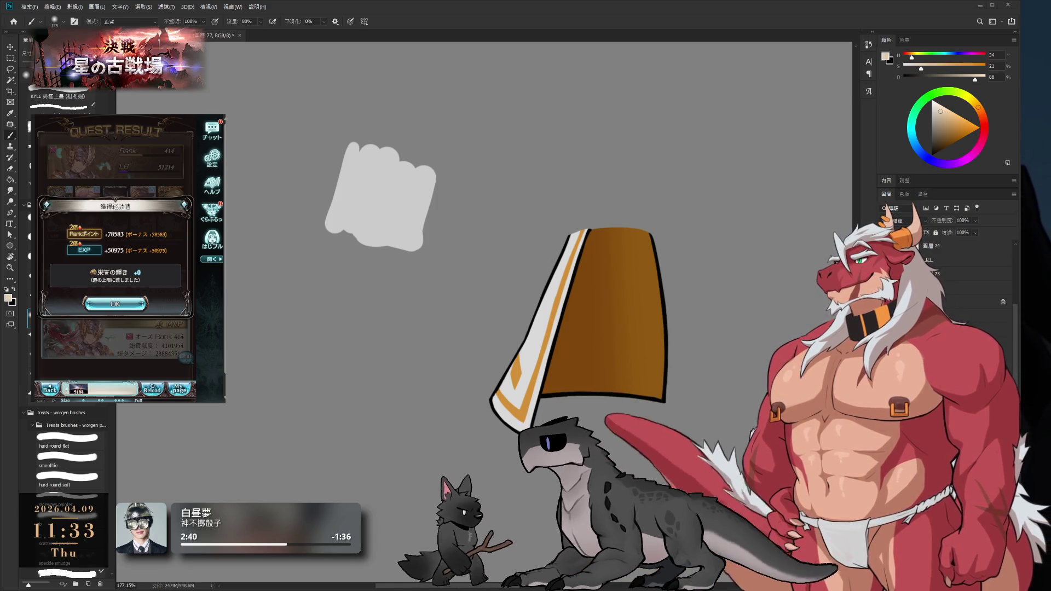
pyautogui.click(115, 303)
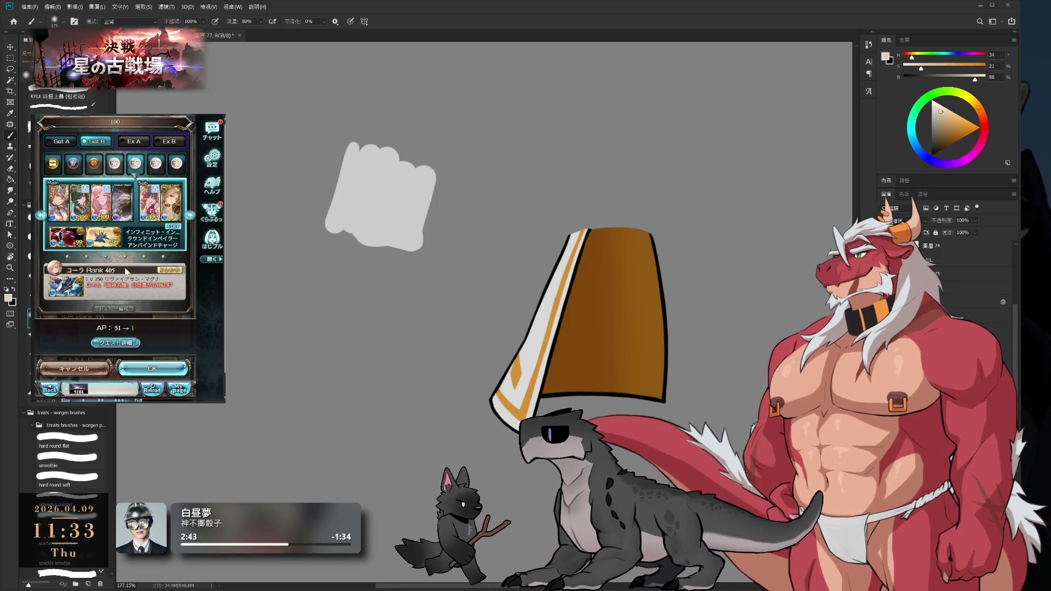
pyautogui.click(165, 367)
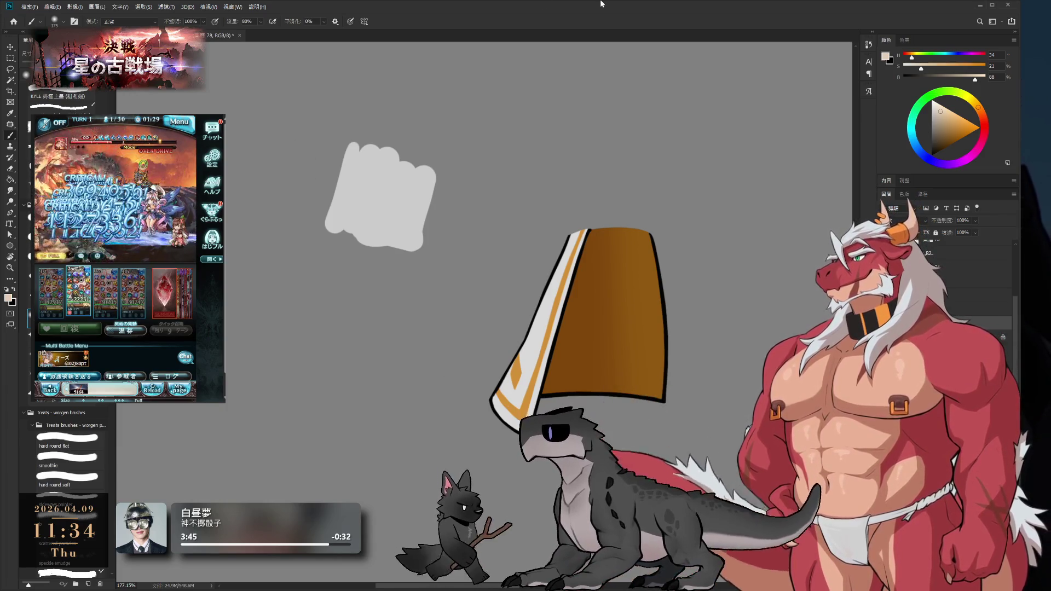
pyautogui.press(']')
pyautogui.press(']')
pyautogui.press(']')
pyautogui.press(']')
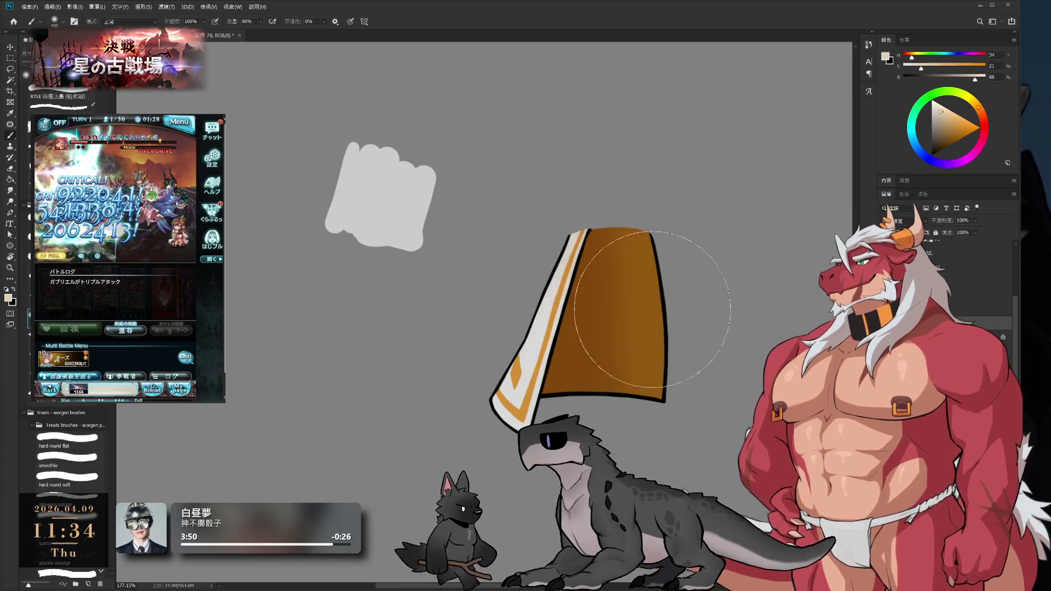
pyautogui.press('[')
pyautogui.press('[')
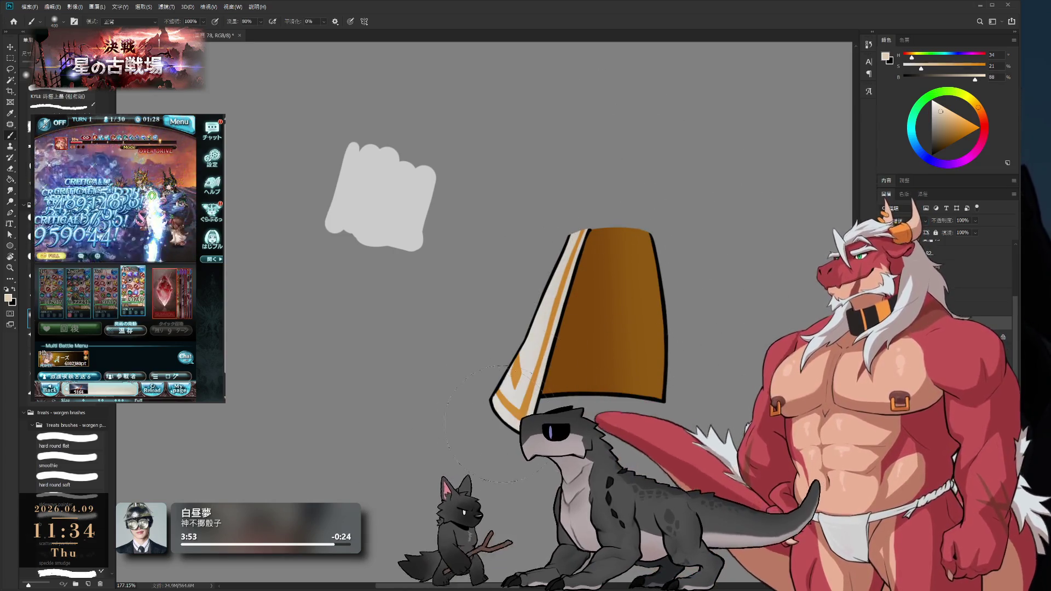
pyautogui.press('e')
pyautogui.press(']')
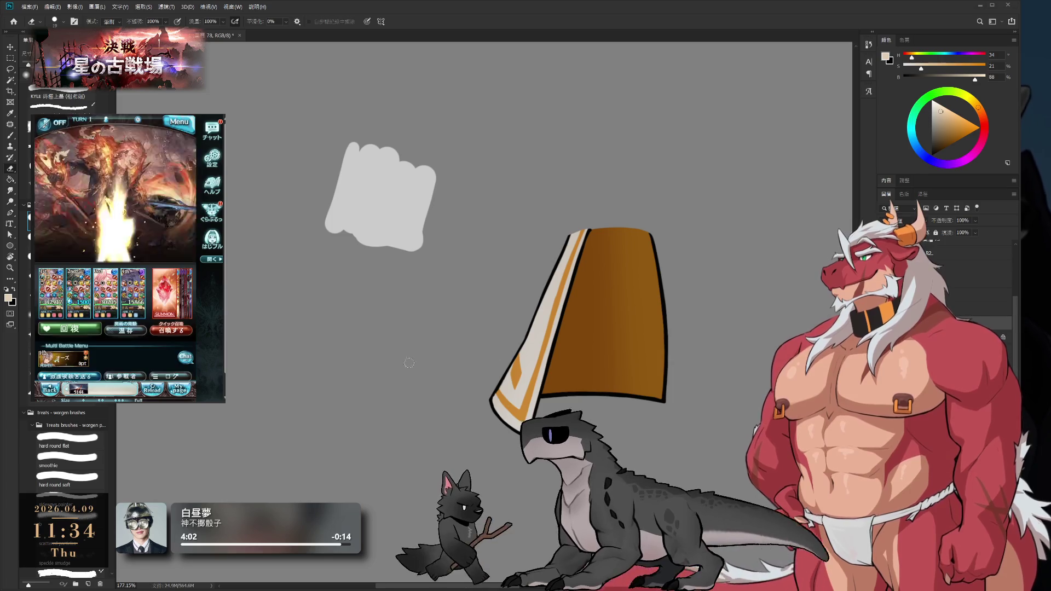
pyautogui.moveTo(569, 274); pyautogui.dragTo(523, 241)
pyautogui.press('[')
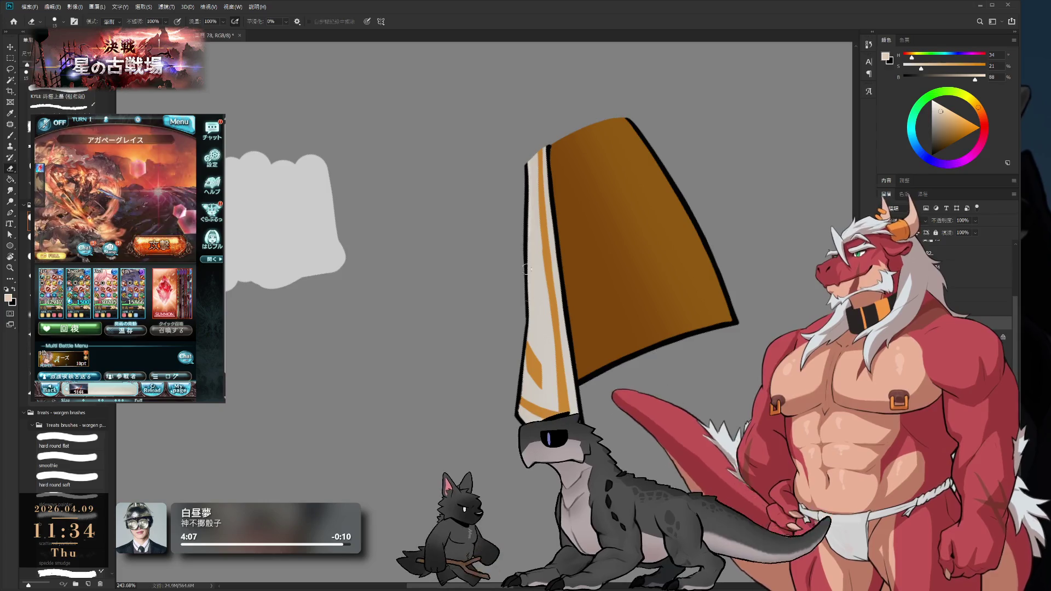
pyautogui.press('[')
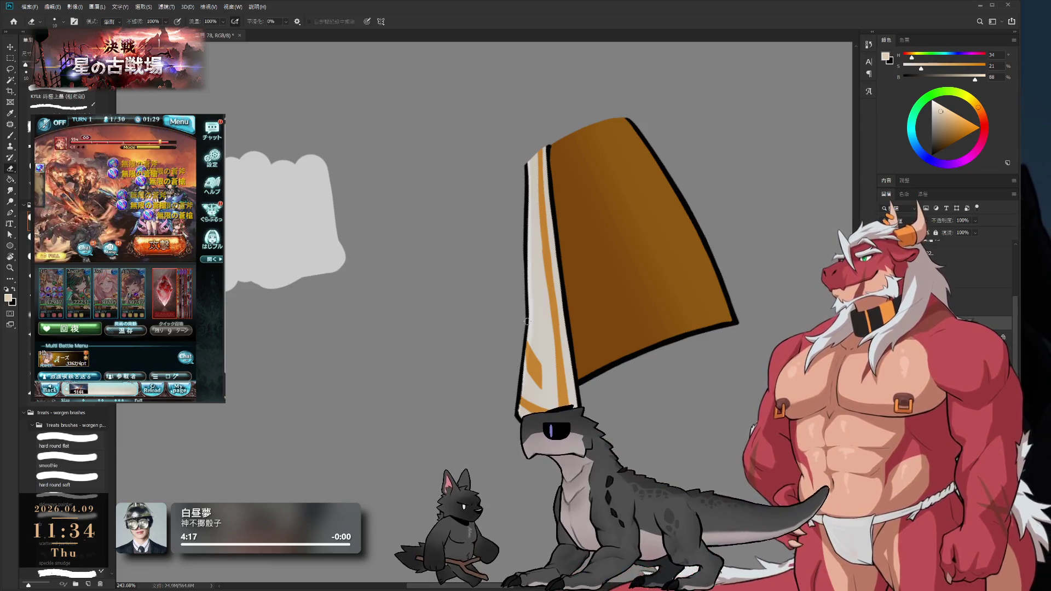
pyautogui.press('r')
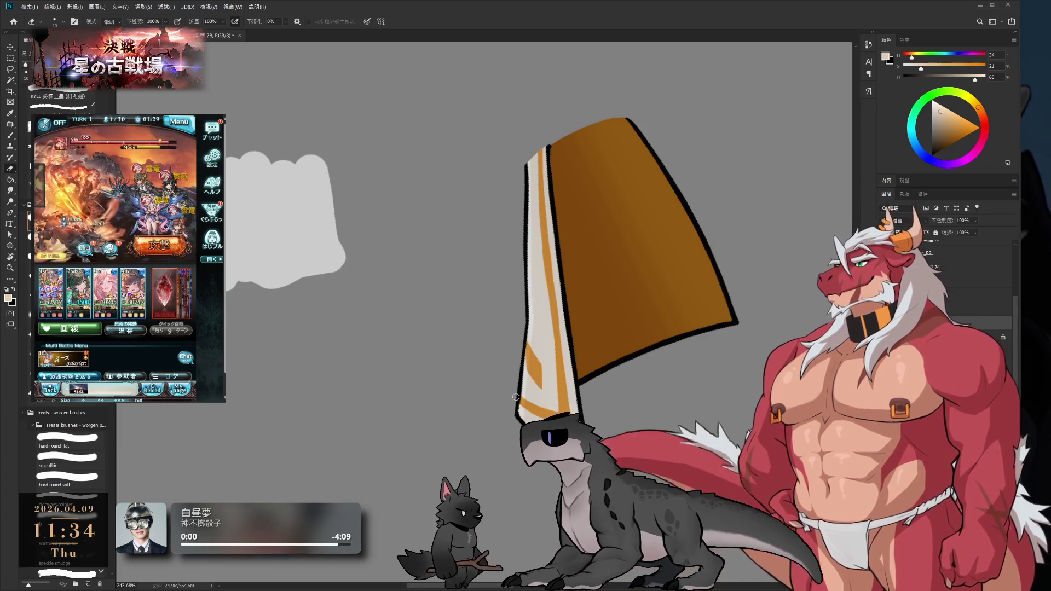
pyautogui.moveTo(706, 234); pyautogui.dragTo(728, 354)
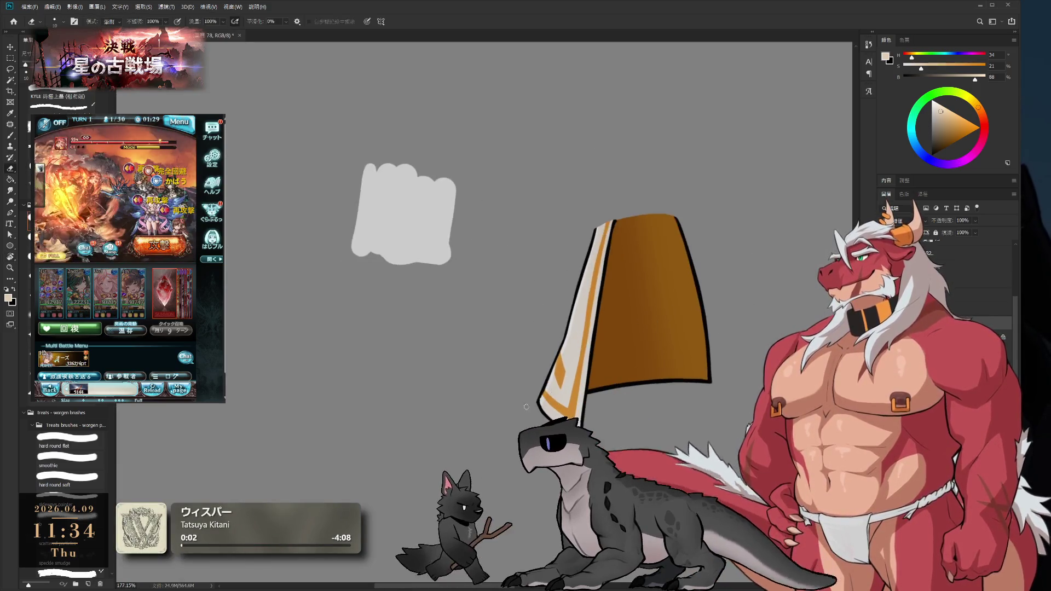
pyautogui.press('e')
pyautogui.press(']')
pyautogui.press(']')
pyautogui.press(']')
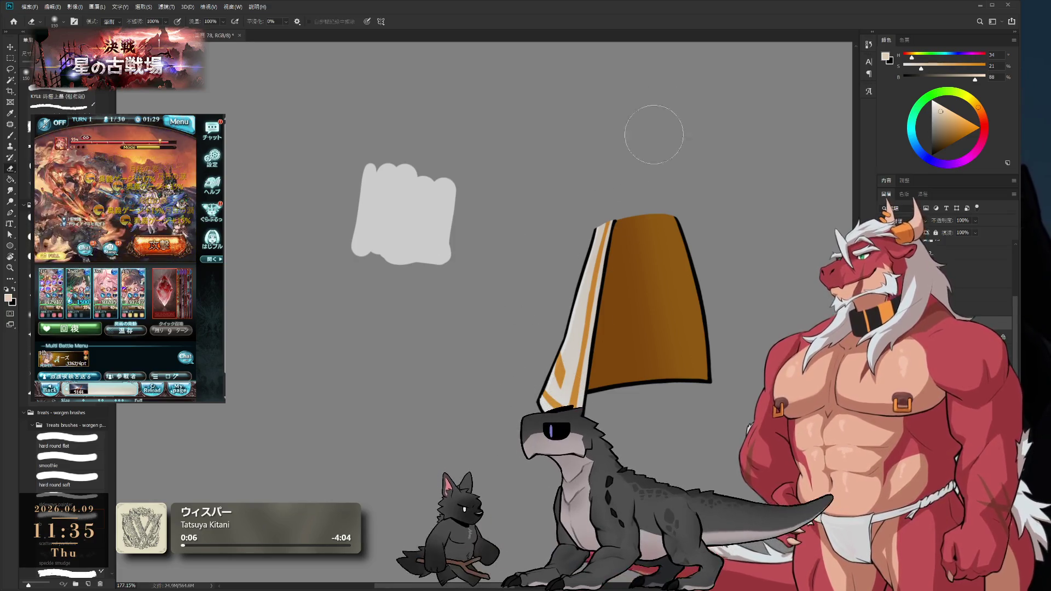
pyautogui.press('r')
pyautogui.moveTo(720, 216)
pyautogui.mouseDown()
pyautogui.moveTo(798, 222)
pyautogui.moveTo(777, 225)
pyautogui.mouseUp()
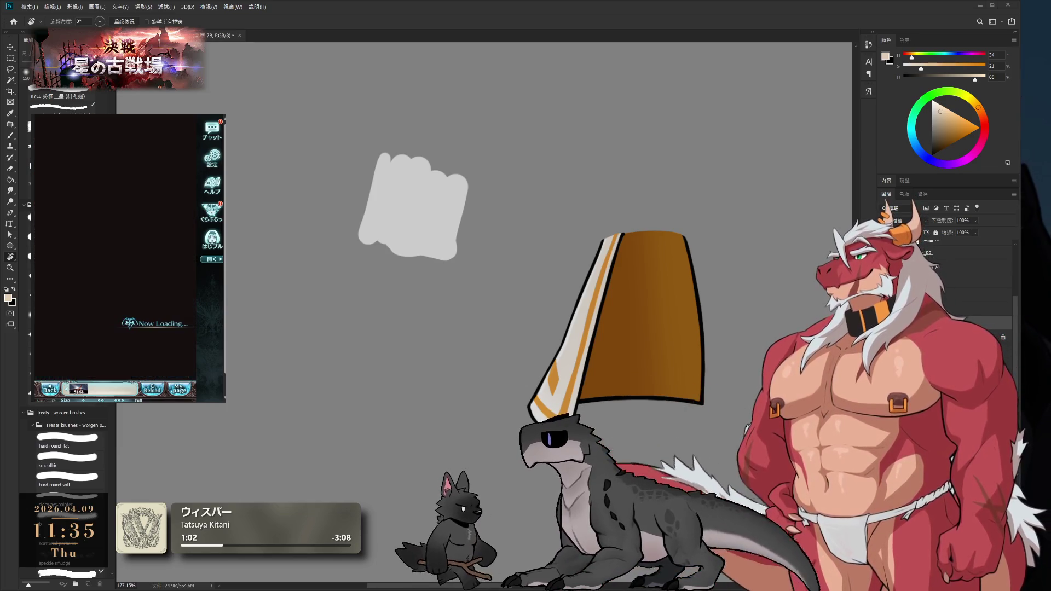
pyautogui.click(143, 358)
# Hide the striped trim and the brown lampshade shape
pyautogui.click(137, 369)
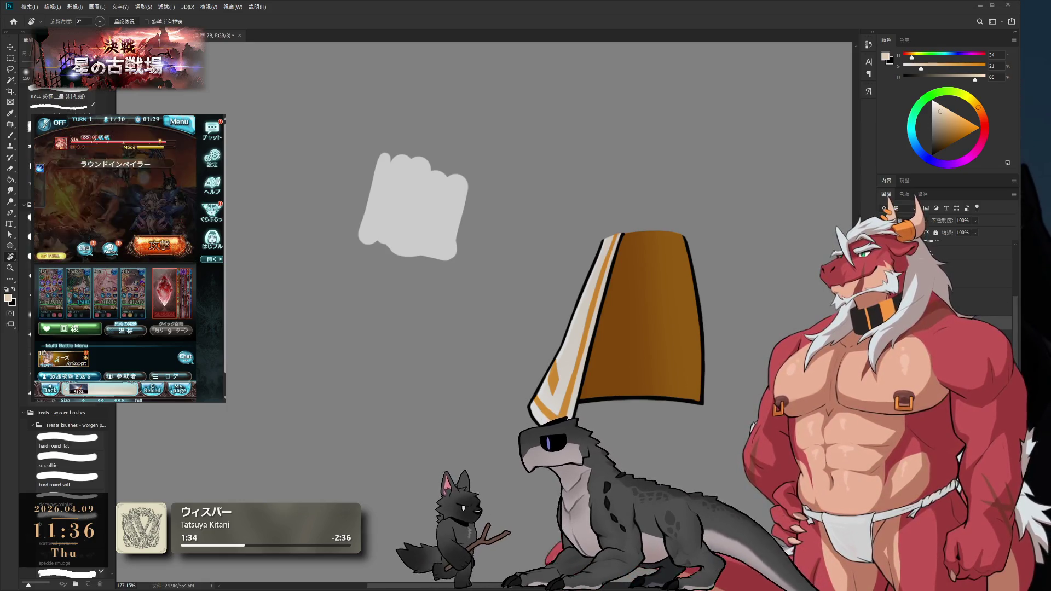
pyautogui.scroll(-4, 673, 262)
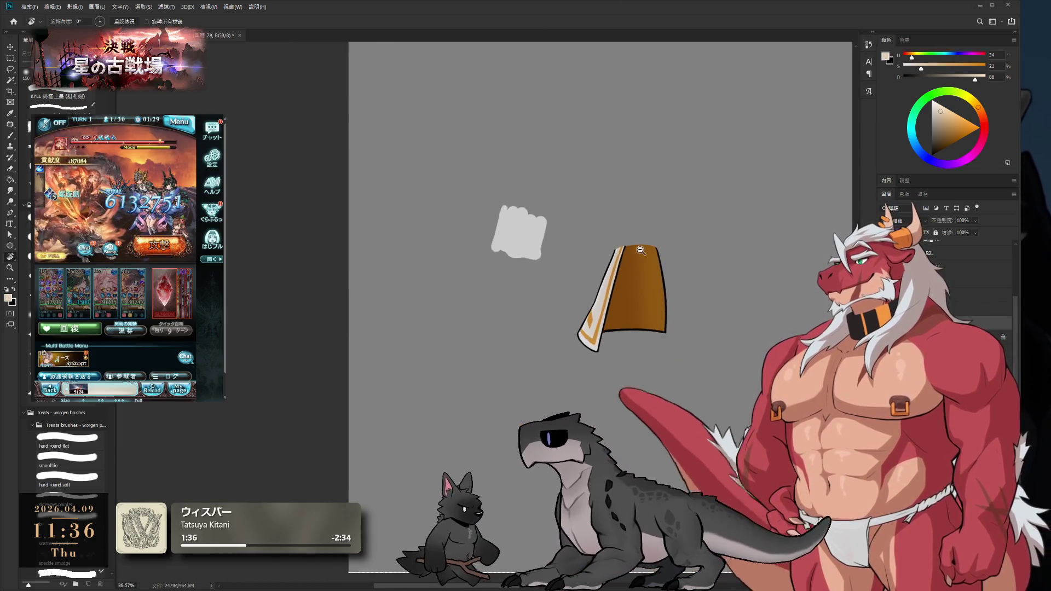
pyautogui.scroll(3, 653, 251)
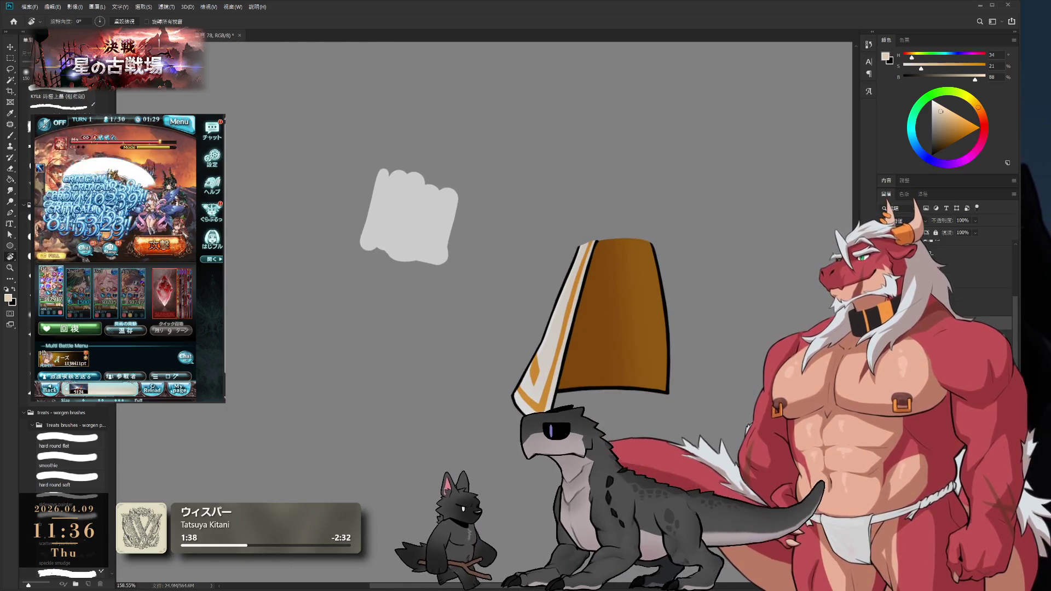
pyautogui.hotkey('ctrl', 'z')
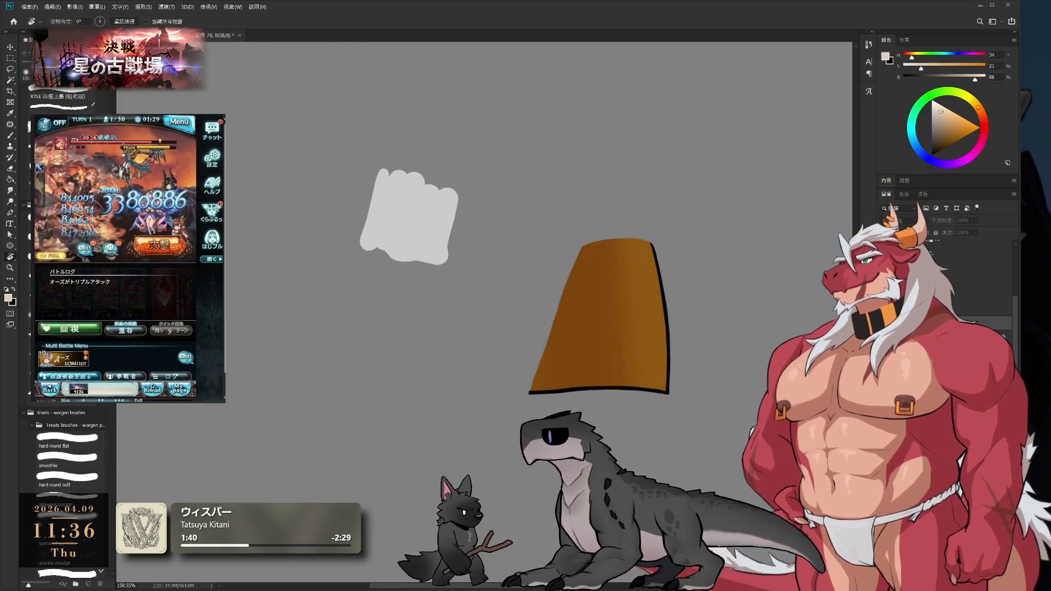
pyautogui.hotkey('ctrl', 'z')
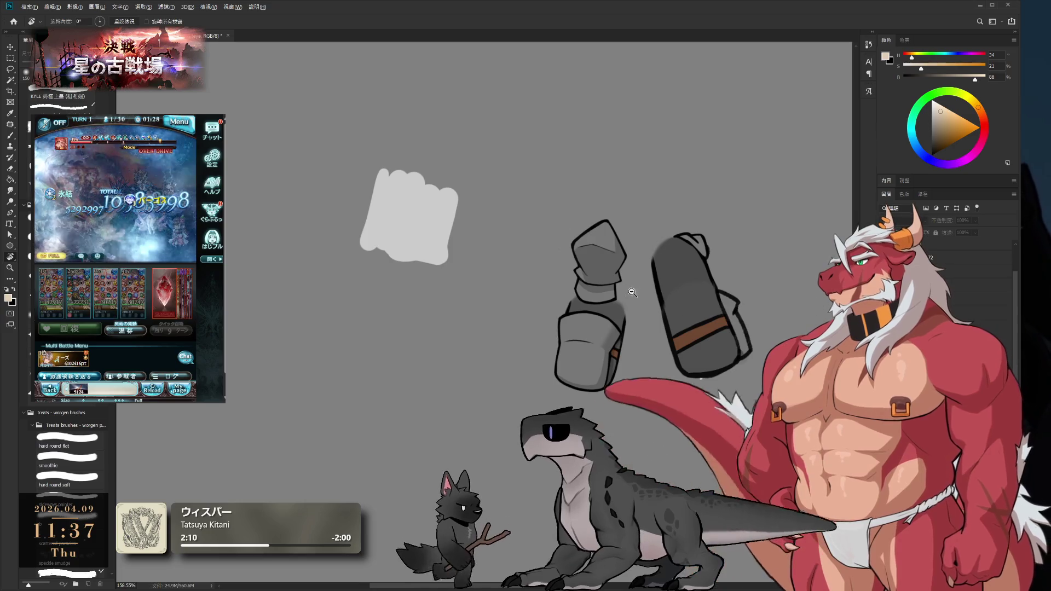
# Zoom into the gauntlet sketches and select the R2, L1 and L2 layers from their artwork
pyautogui.scroll(5, 694, 273)
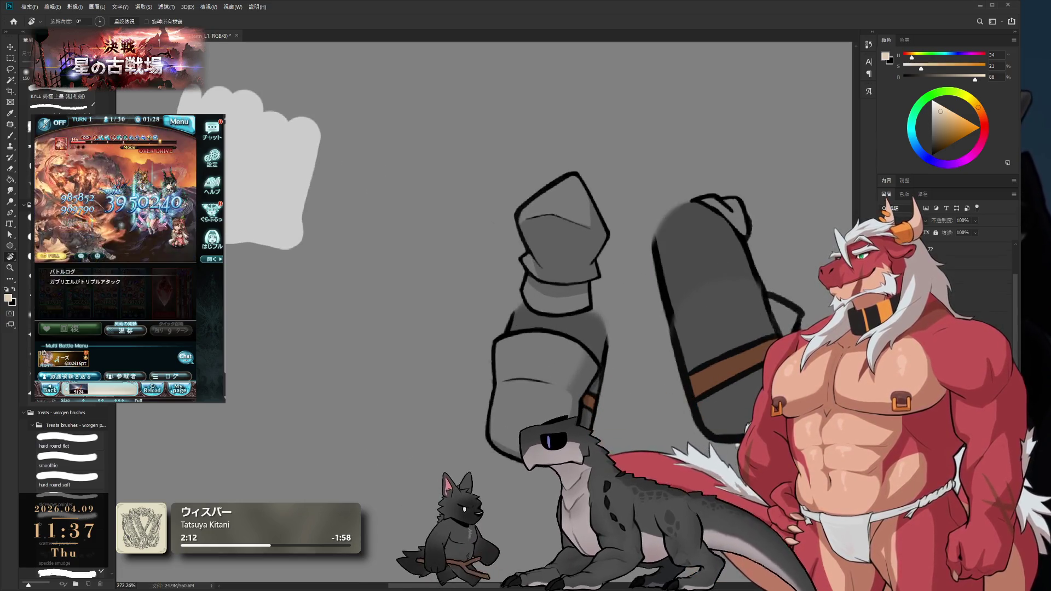
pyautogui.keyDown('ctrl'); pyautogui.click(572, 320); pyautogui.keyUp('ctrl')
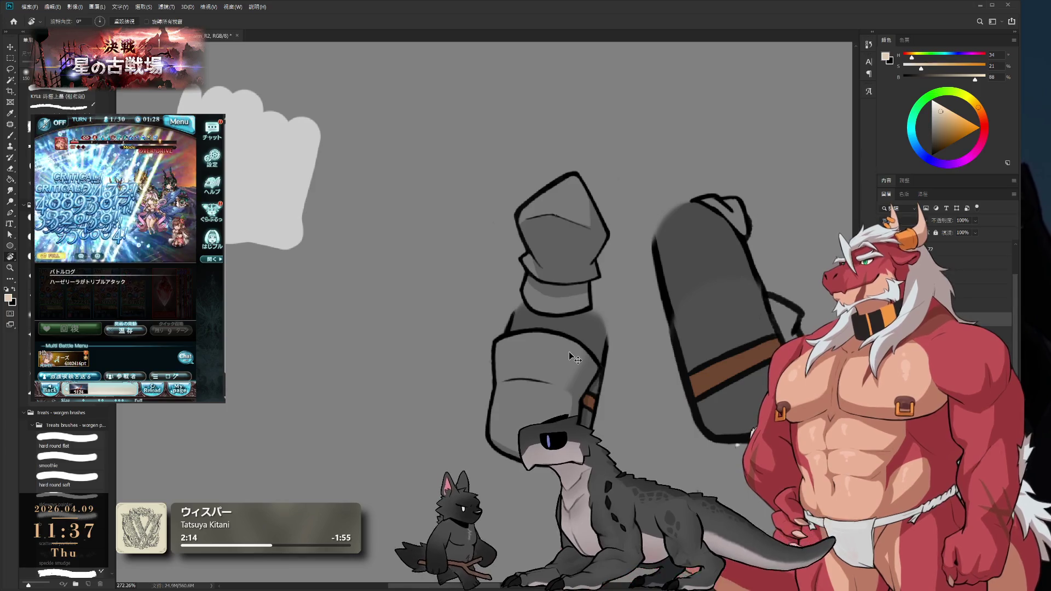
pyautogui.hscroll(3, 673, 283)
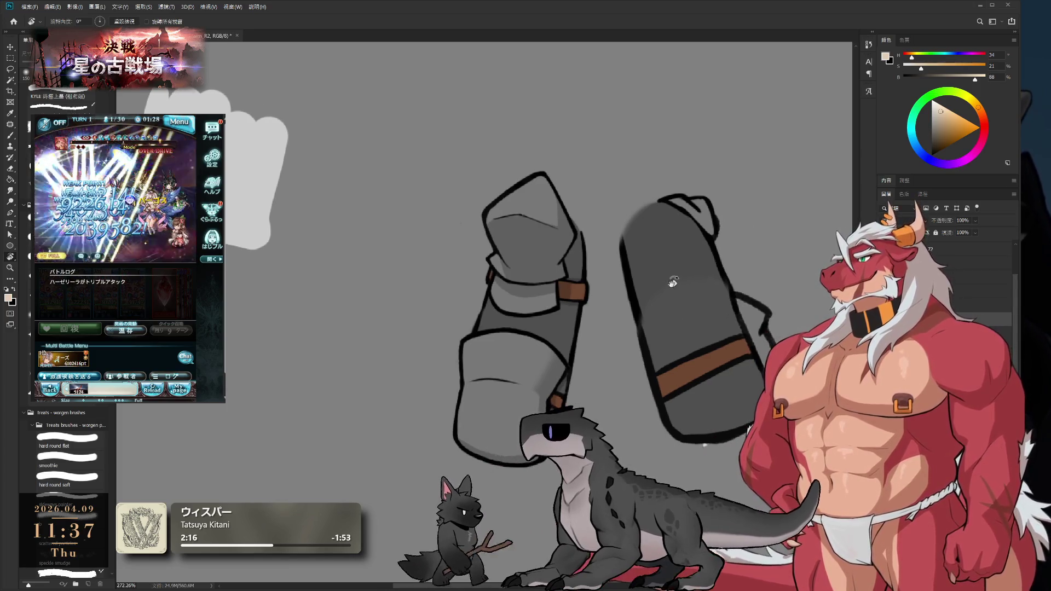
pyautogui.keyDown('ctrl'); pyautogui.click(674, 280); pyautogui.keyUp('ctrl')
pyautogui.keyDown('ctrl'); pyautogui.click(683, 239); pyautogui.keyUp('ctrl')
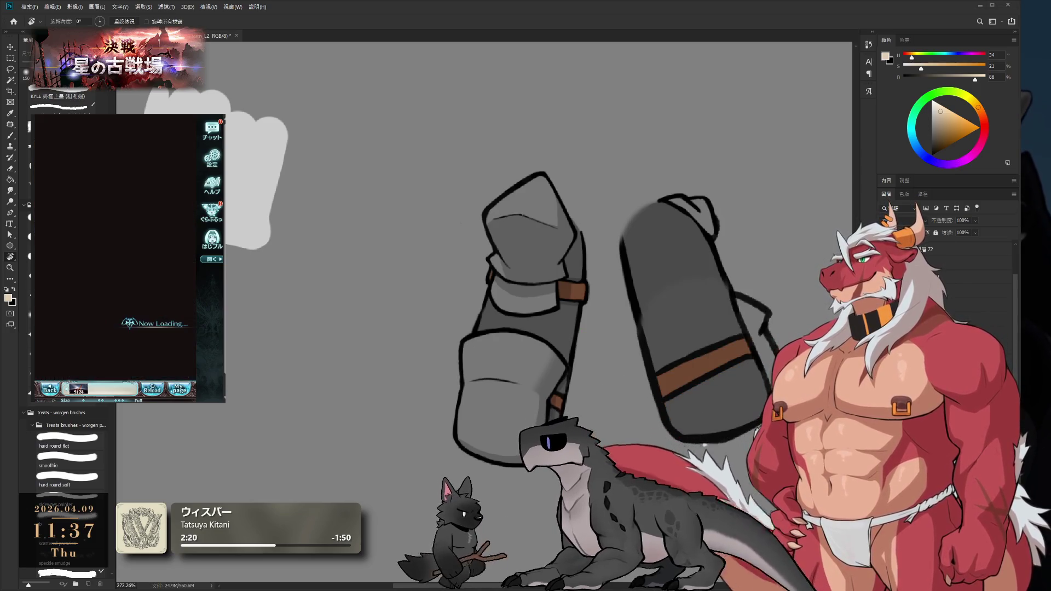
# Undo the move so the left gauntlet's lower section sits back against its upper cuff
pyautogui.click(160, 366)
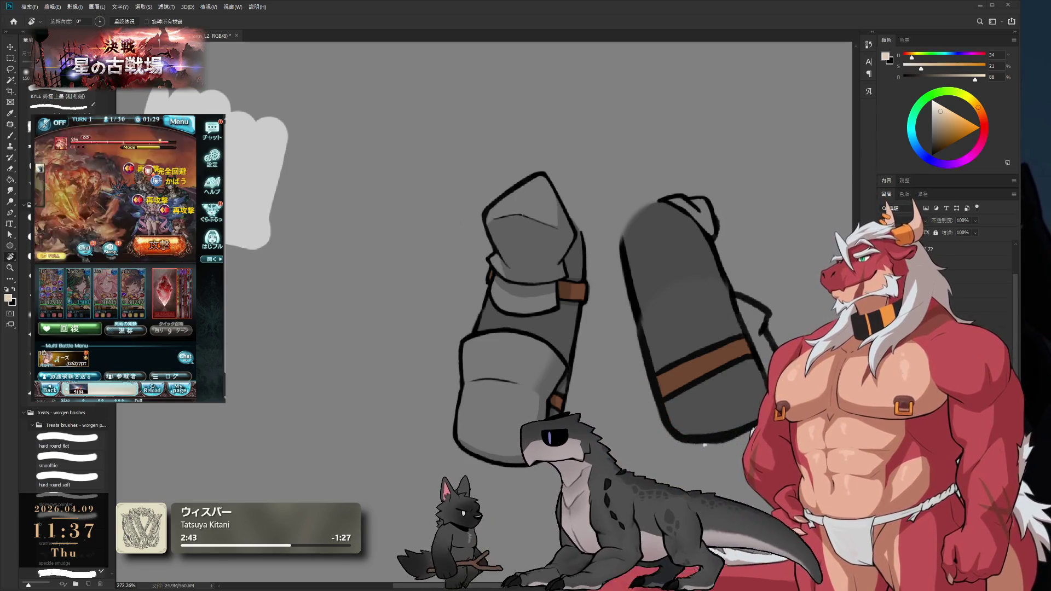
pyautogui.moveTo(792, 339)
pyautogui.mouseDown()
pyautogui.moveTo(769, 326)
pyautogui.moveTo(708, 382)
pyautogui.mouseUp()
pyautogui.hotkey('ctrl', 'z')
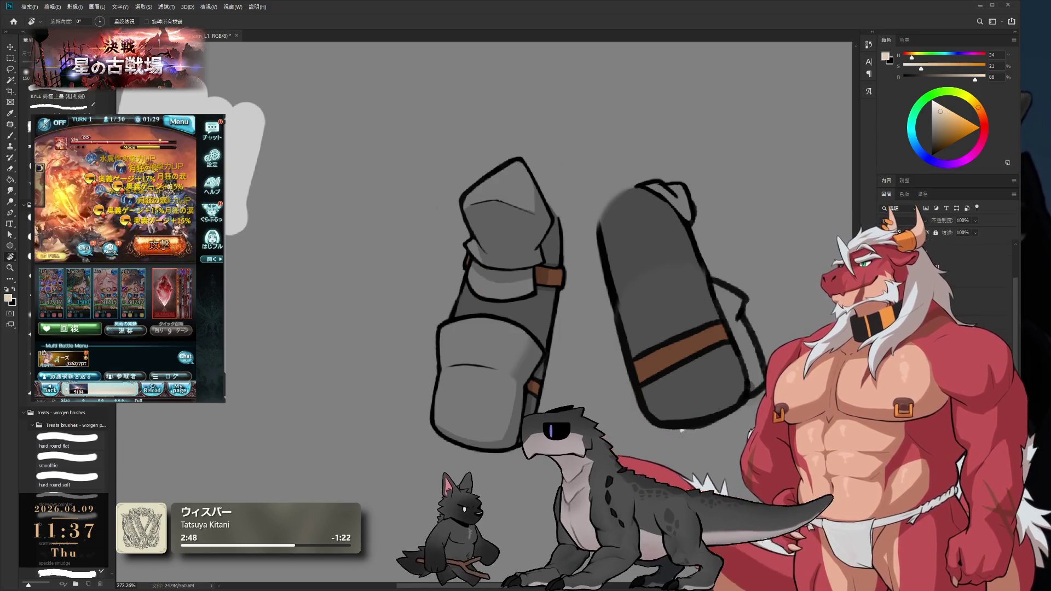
# Sample black from the gauntlet's outline as the paint colour and zoom in
pyautogui.moveTo(682, 431); pyautogui.dragTo(651, 470)
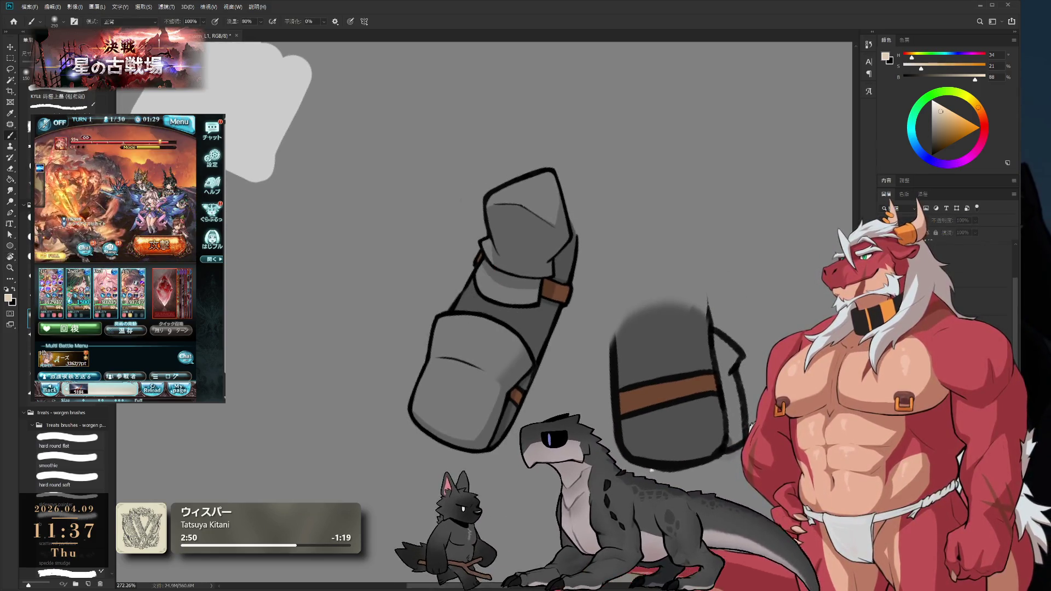
pyautogui.keyDown('alt'); pyautogui.click(537, 343); pyautogui.keyUp('alt')
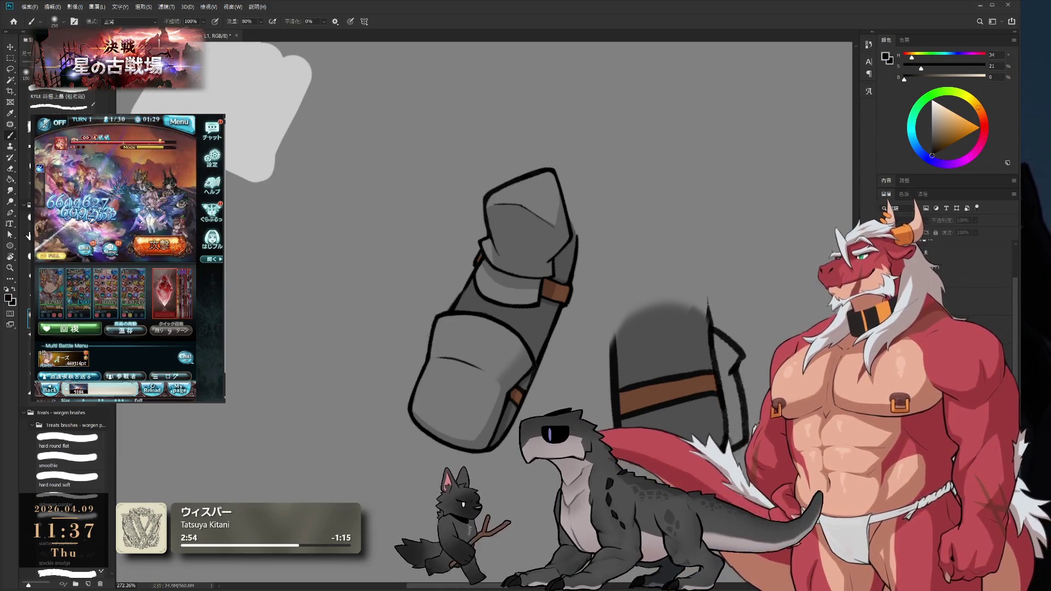
pyautogui.moveTo(650, 430)
pyautogui.mouseDown()
pyautogui.moveTo(678, 362)
pyautogui.moveTo(625, 338)
pyautogui.mouseUp()
pyautogui.press('r')
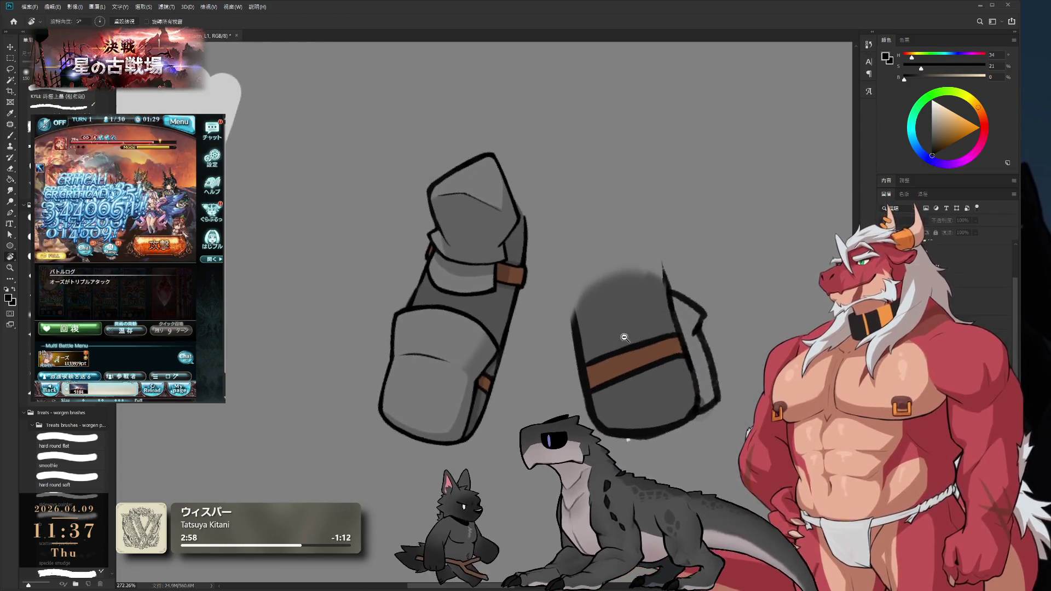
pyautogui.scroll(3, 624, 338)
# Sample the right piece's dark grey and paint over its upper-left black outline with a smaller brush
pyautogui.press('b')
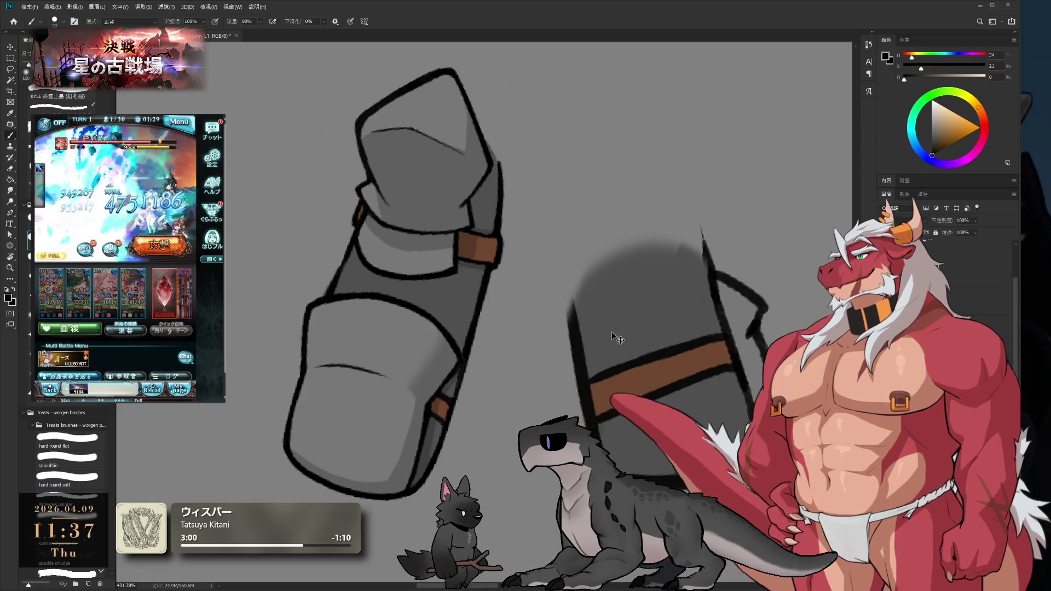
pyautogui.keyDown('ctrl'); pyautogui.click(617, 339); pyautogui.keyUp('ctrl')
pyautogui.keyDown('alt'); pyautogui.click(607, 323); pyautogui.keyUp('alt')
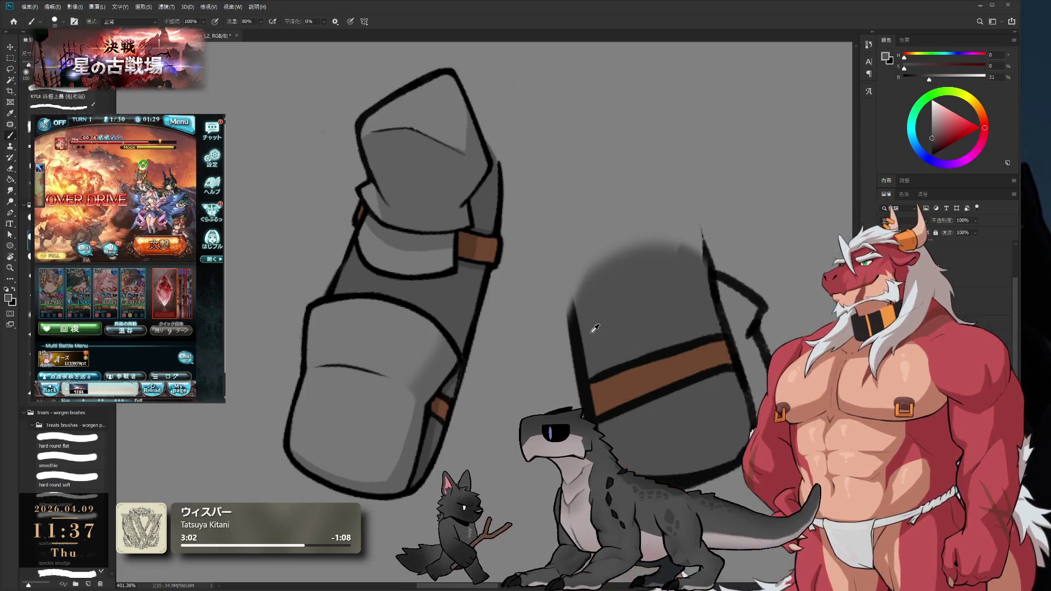
pyautogui.press('[')
pyautogui.press('[')
pyautogui.moveTo(574, 287); pyautogui.dragTo(581, 364)
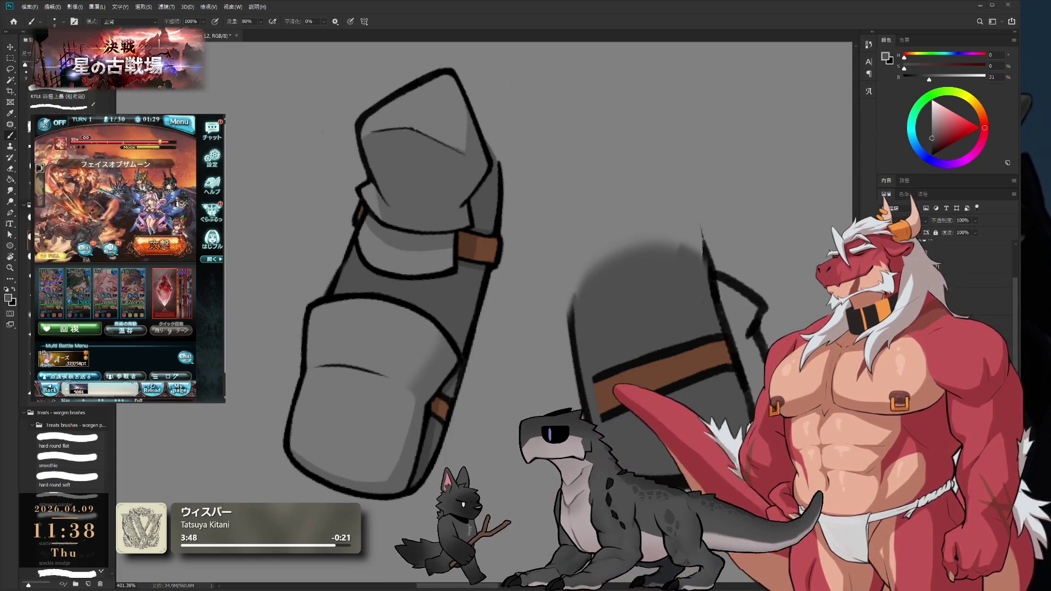
pyautogui.moveTo(674, 233)
pyautogui.mouseDown()
pyautogui.moveTo(642, 184)
pyautogui.moveTo(673, 230)
pyautogui.moveTo(697, 301)
pyautogui.moveTo(747, 268)
pyautogui.mouseUp()
# With a much smaller black brush, thicken the lower piece's left outline
pyautogui.press('r')
pyautogui.press('b')
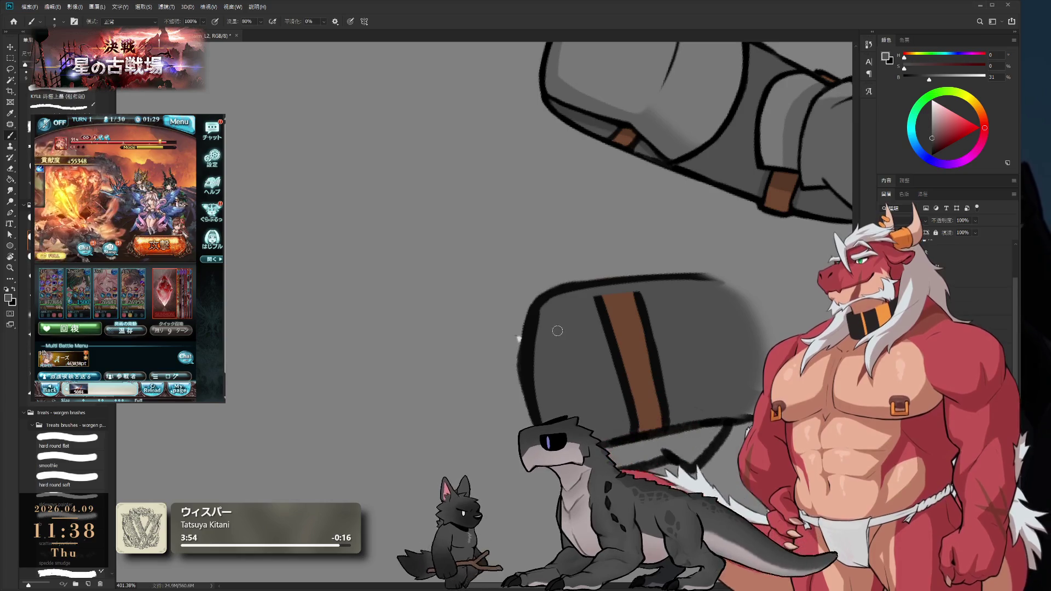
pyautogui.press(']')
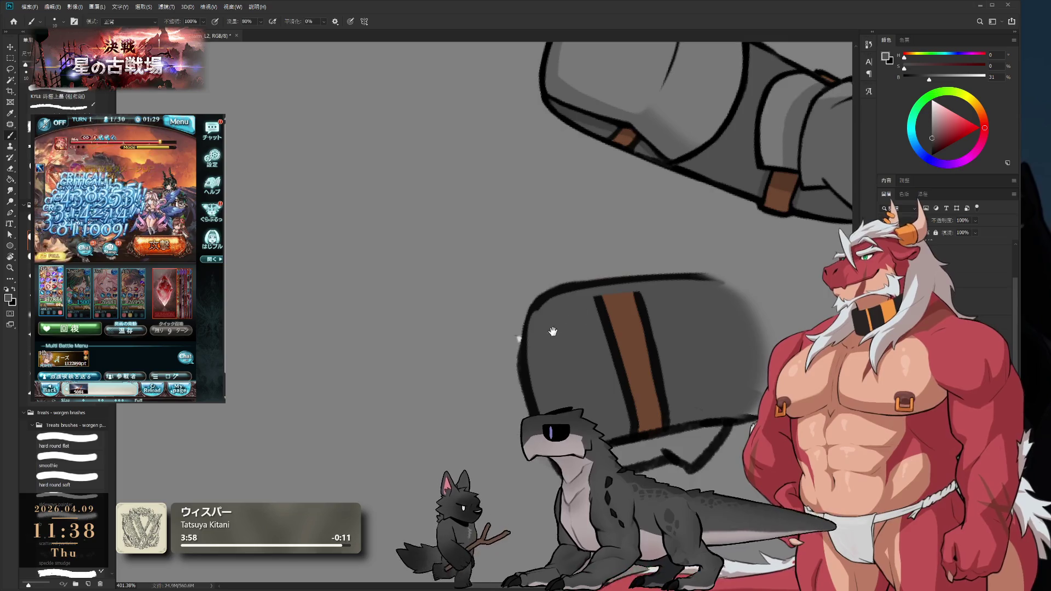
pyautogui.moveTo(553, 331); pyautogui.dragTo(570, 347)
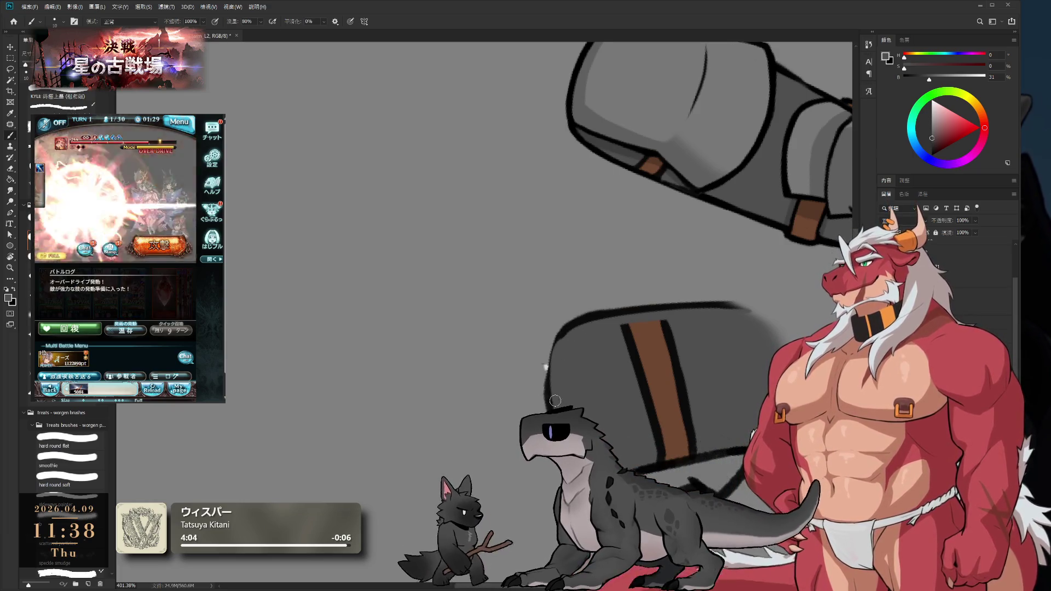
pyautogui.press('e')
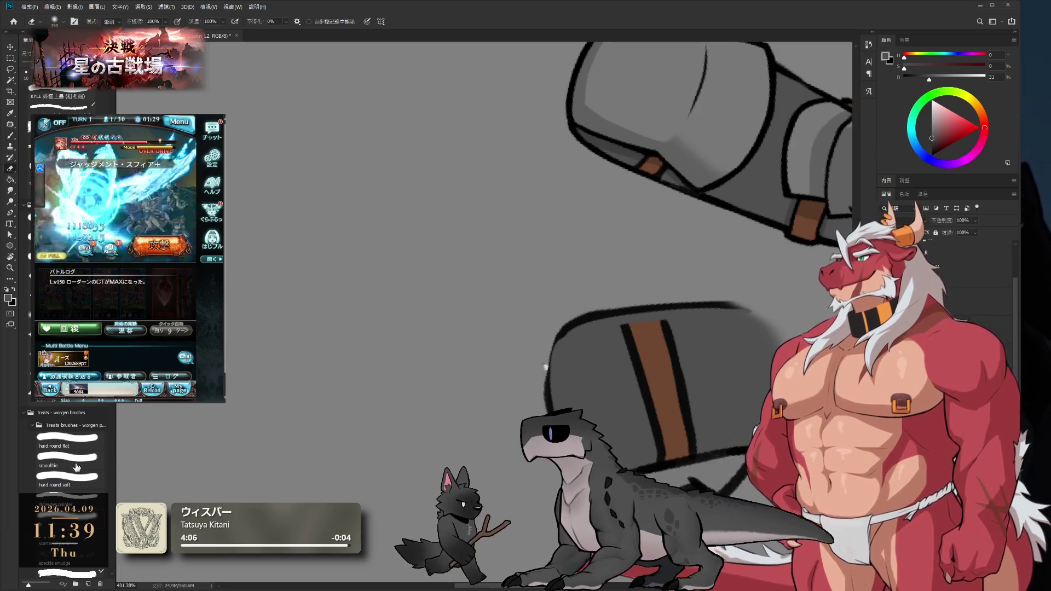
pyautogui.click(77, 467)
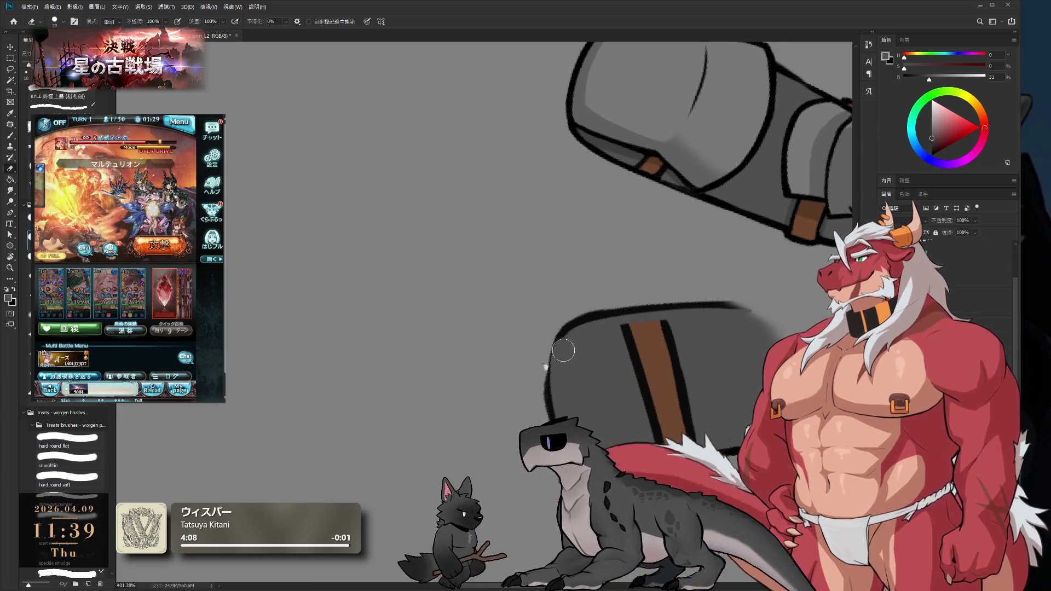
pyautogui.press('[')
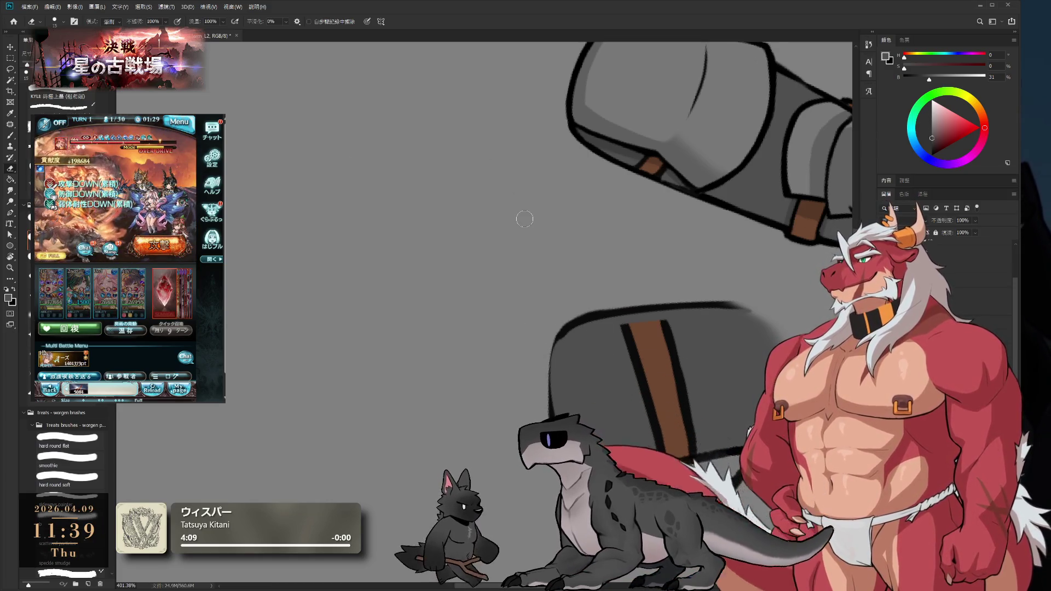
pyautogui.press('[')
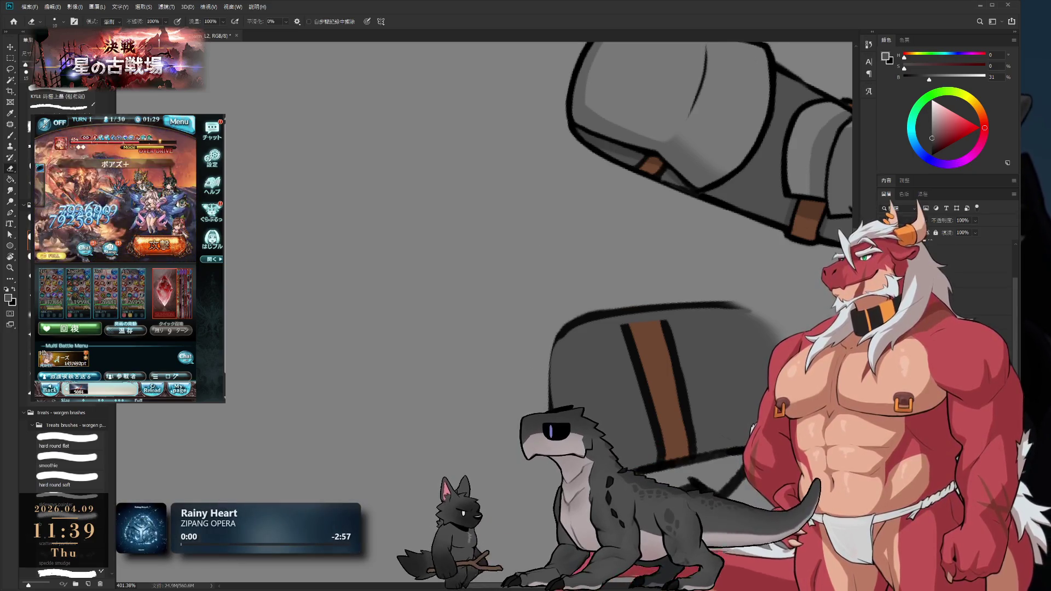
pyautogui.keyDown('alt'); pyautogui.click(646, 318); pyautogui.keyUp('alt')
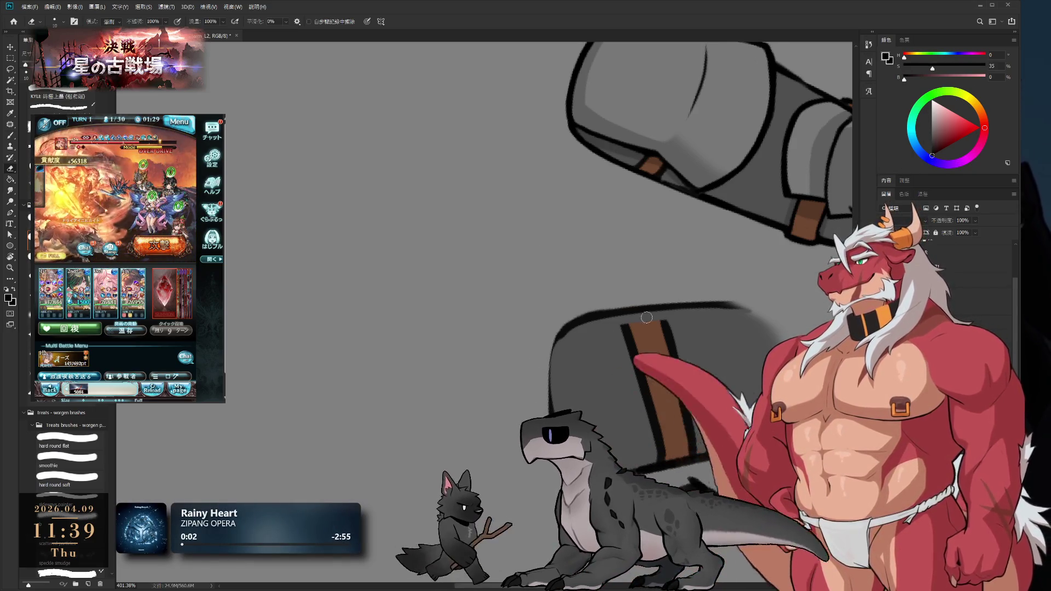
pyautogui.press('b')
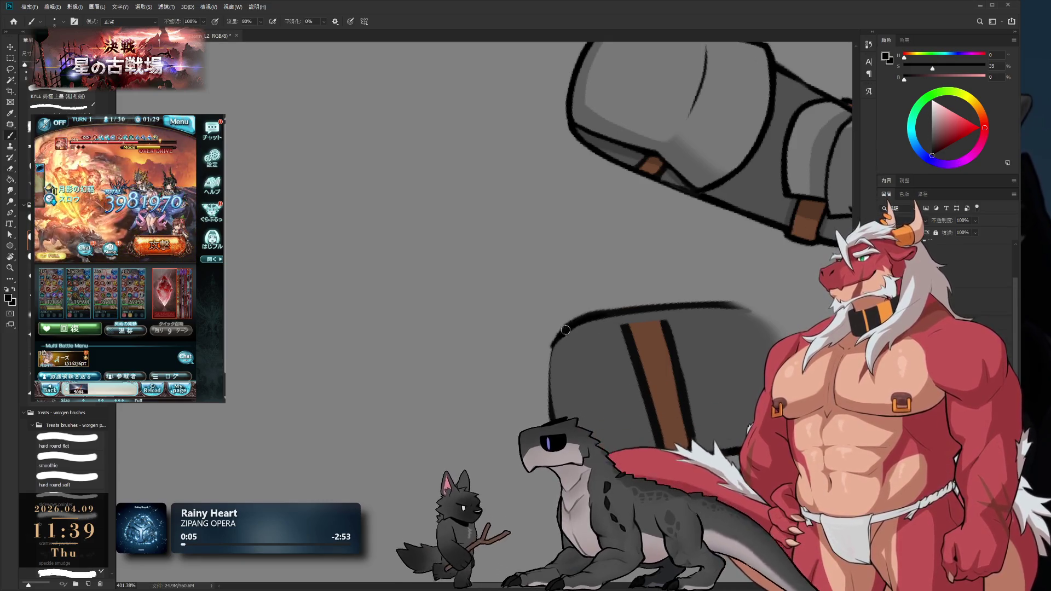
pyautogui.moveTo(565, 330); pyautogui.dragTo(549, 368)
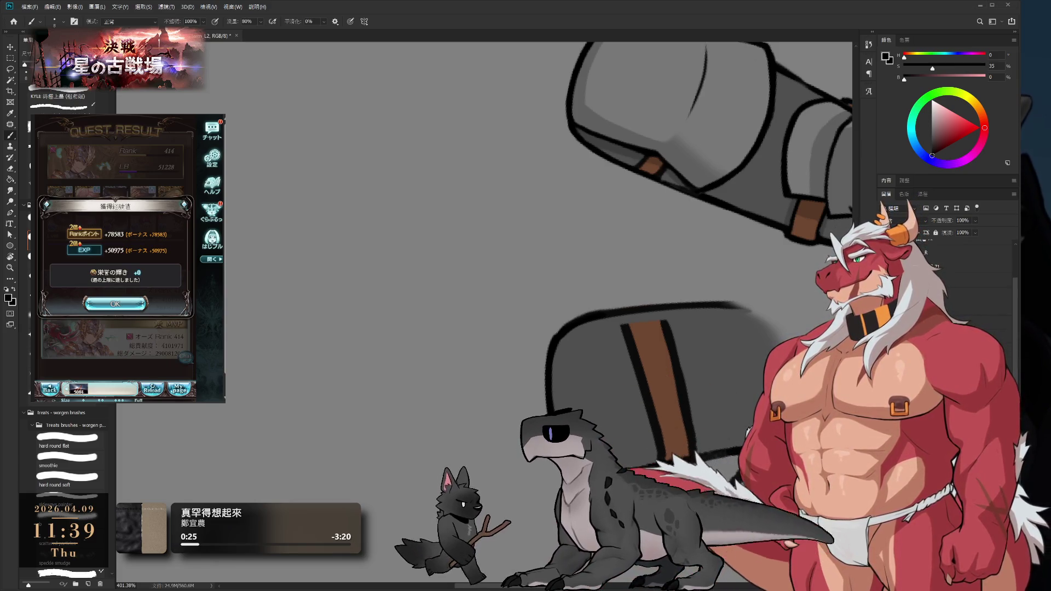
# Turn the canvas level and paint grey over the outline beside the brown strap
pyautogui.press('r')
pyautogui.moveTo(339, 325)
pyautogui.mouseDown()
pyautogui.moveTo(422, 164)
pyautogui.moveTo(699, 244)
pyautogui.moveTo(586, 171)
pyautogui.mouseUp()
pyautogui.moveTo(629, 304); pyautogui.dragTo(661, 321)
pyautogui.press('e')
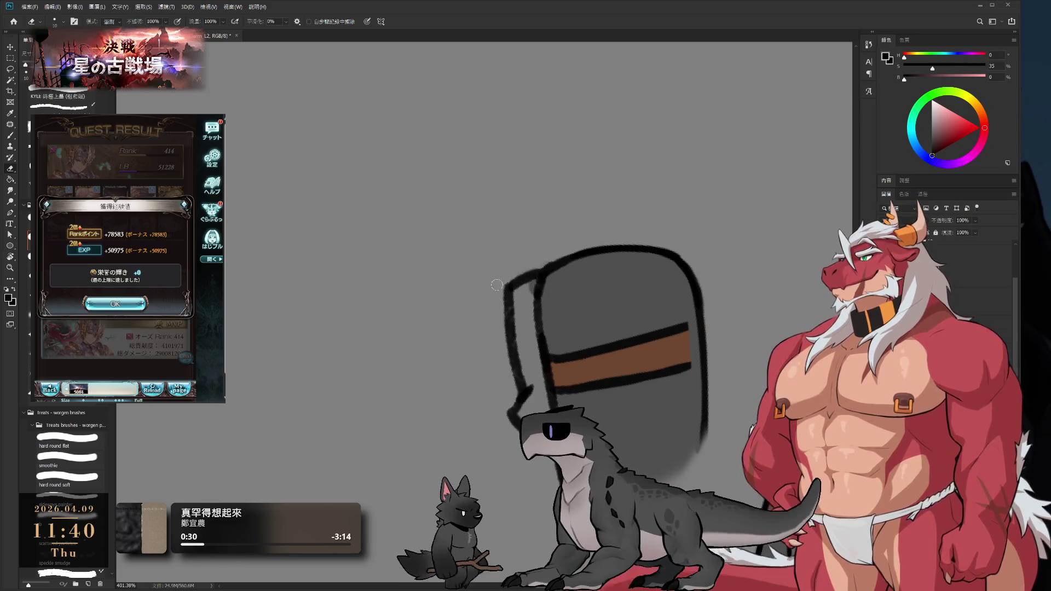
pyautogui.press('b')
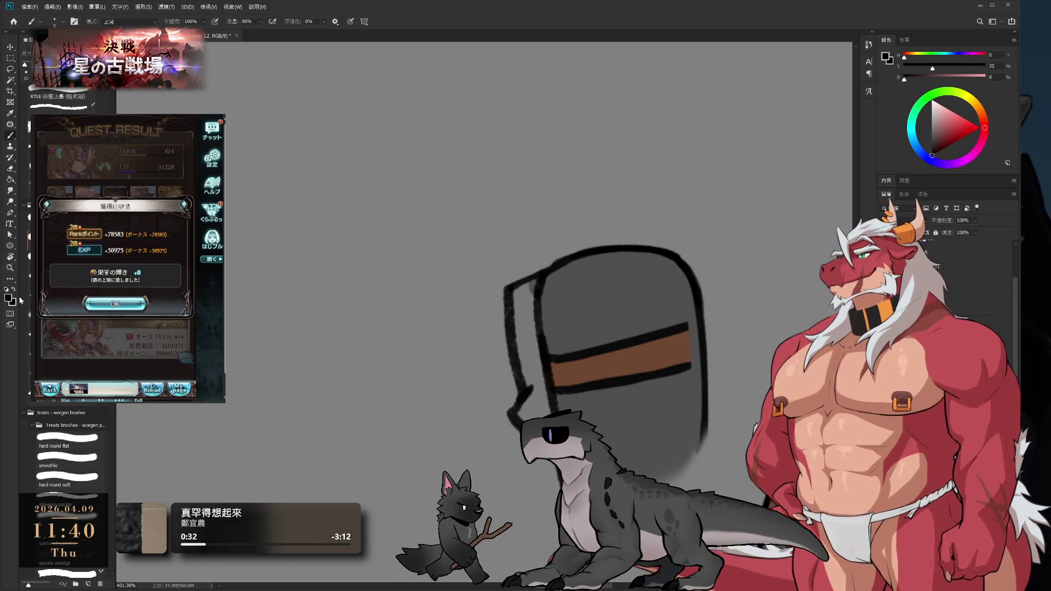
pyautogui.click(115, 304)
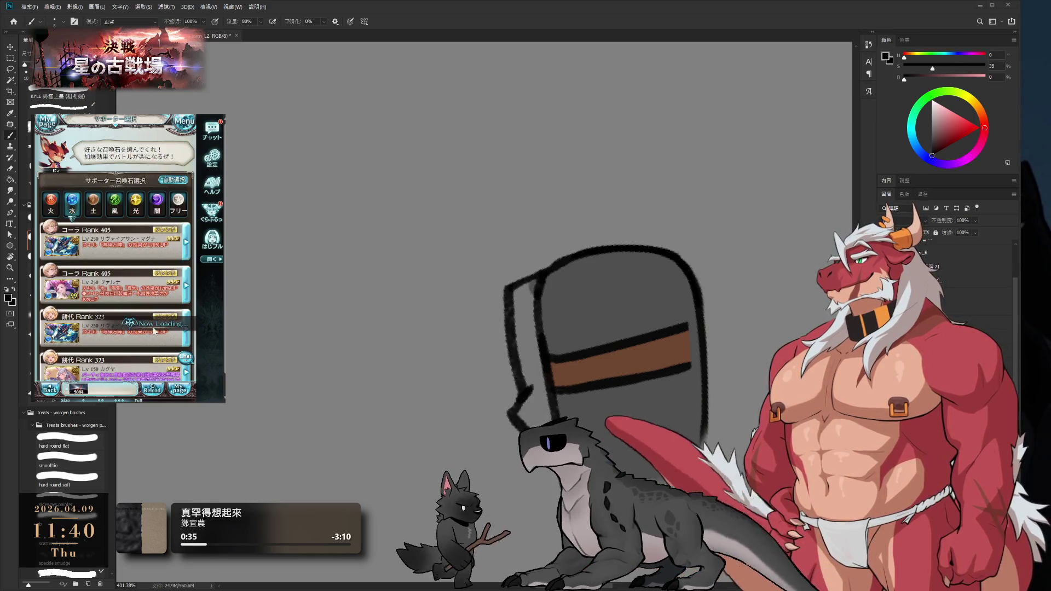
pyautogui.click(145, 289)
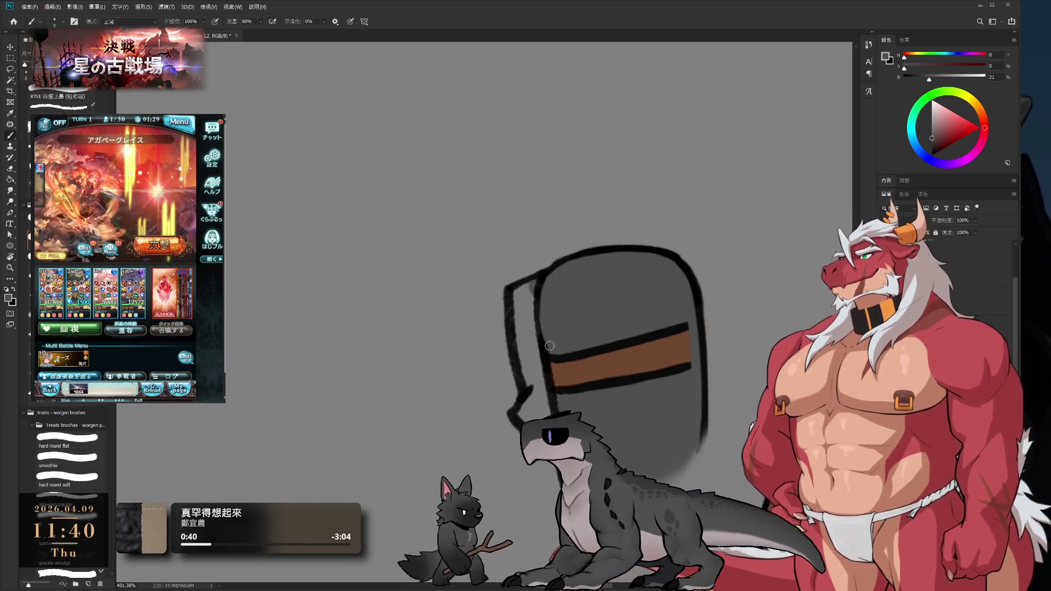
pyautogui.press('r')
pyautogui.moveTo(605, 277)
pyautogui.mouseDown()
pyautogui.moveTo(708, 235)
pyautogui.moveTo(672, 290)
pyautogui.moveTo(717, 230)
pyautogui.moveTo(755, 215)
pyautogui.moveTo(657, 109)
pyautogui.mouseUp()
pyautogui.moveTo(626, 71)
pyautogui.mouseDown()
pyautogui.moveTo(696, 165)
pyautogui.moveTo(631, 181)
pyautogui.moveTo(614, 253)
pyautogui.mouseUp()
pyautogui.press('b')
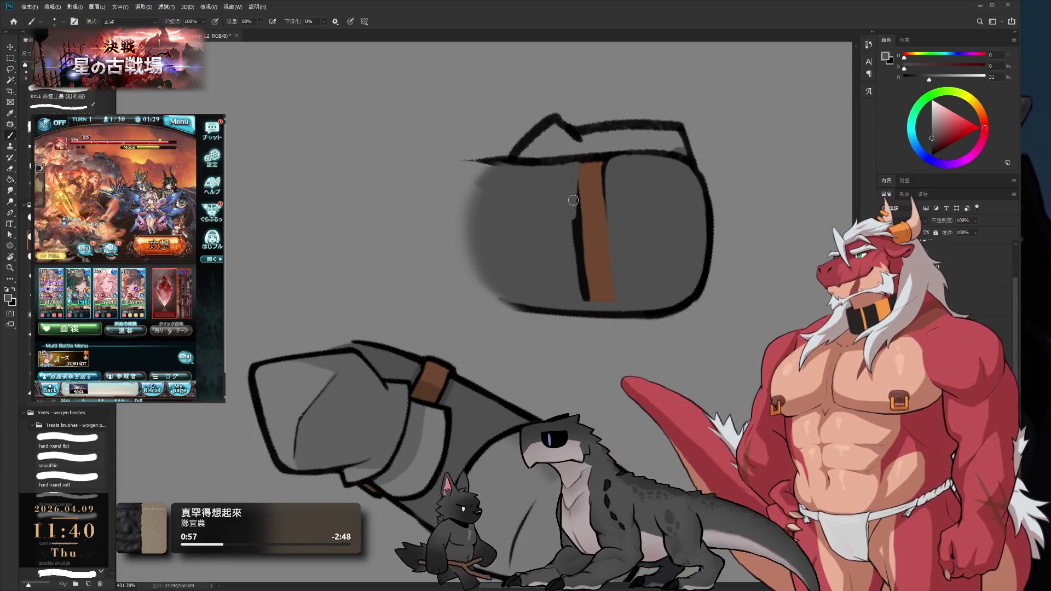
pyautogui.moveTo(572, 180); pyautogui.dragTo(579, 266)
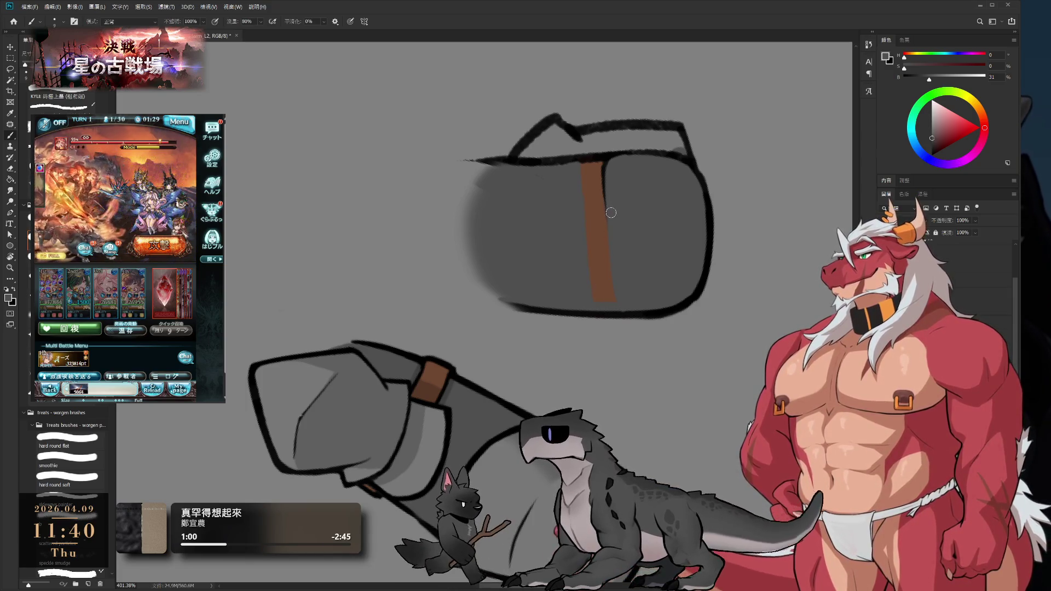
pyautogui.press('r')
pyautogui.moveTo(734, 124); pyautogui.dragTo(599, 277)
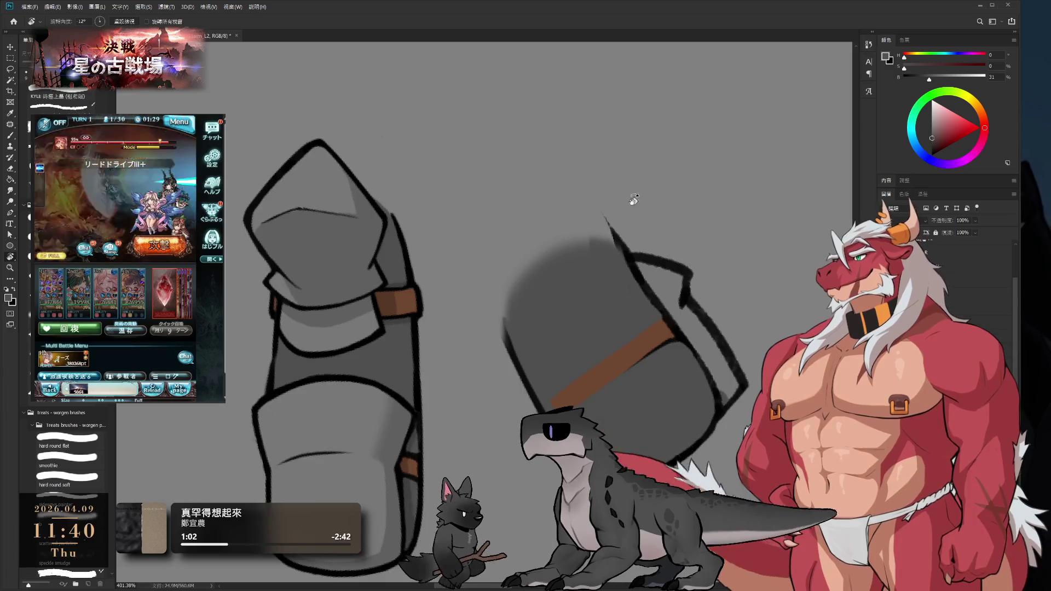
# Turn the piece upright, cover a stray outline stroke with grey, and extend the black outline along the bottom
pyautogui.moveTo(629, 199); pyautogui.dragTo(622, 310)
pyautogui.press('b')
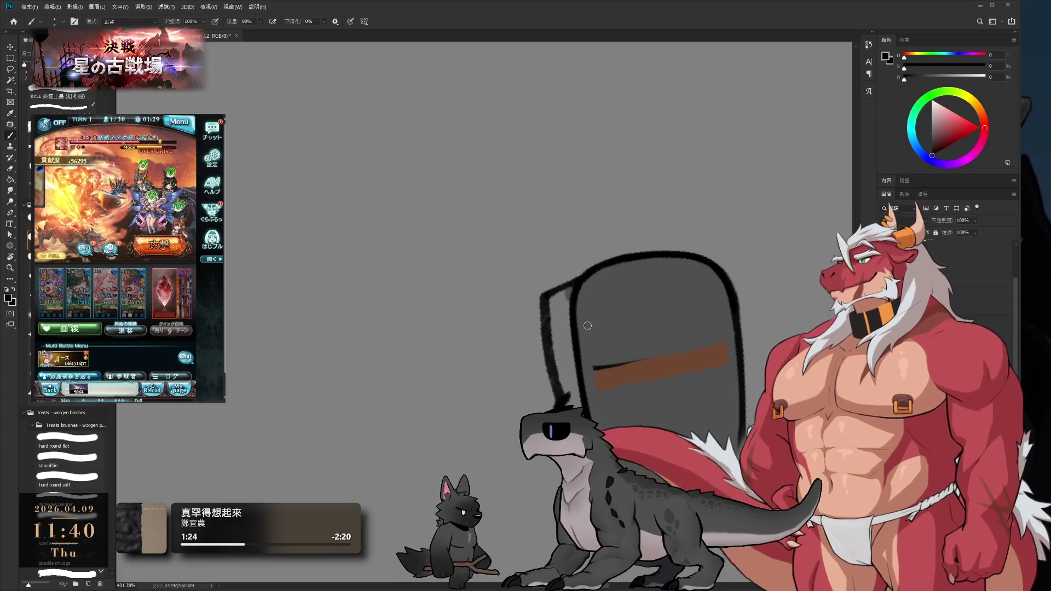
pyautogui.press('r')
pyautogui.moveTo(680, 235); pyautogui.dragTo(739, 237)
pyautogui.press('b')
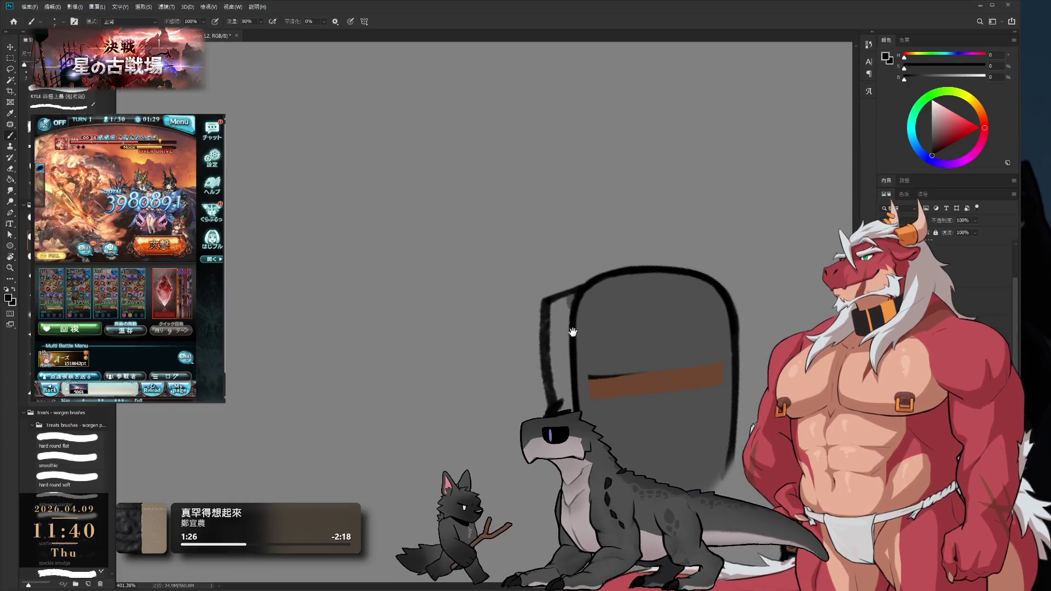
pyautogui.moveTo(548, 148)
pyautogui.mouseDown()
pyautogui.moveTo(429, 142)
pyautogui.moveTo(487, 216)
pyautogui.moveTo(409, 282)
pyautogui.mouseUp()
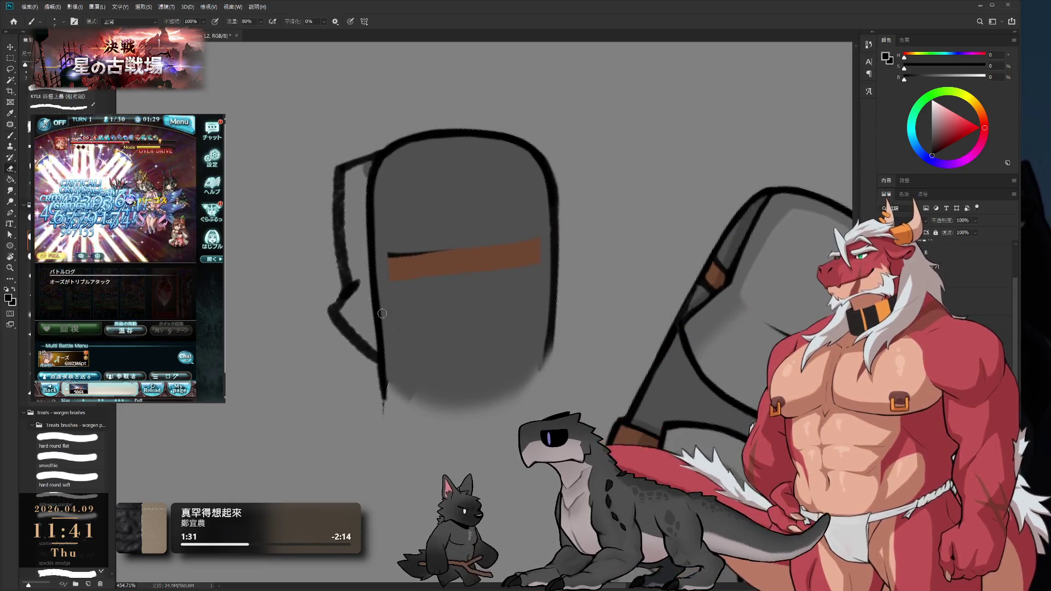
pyautogui.press('e')
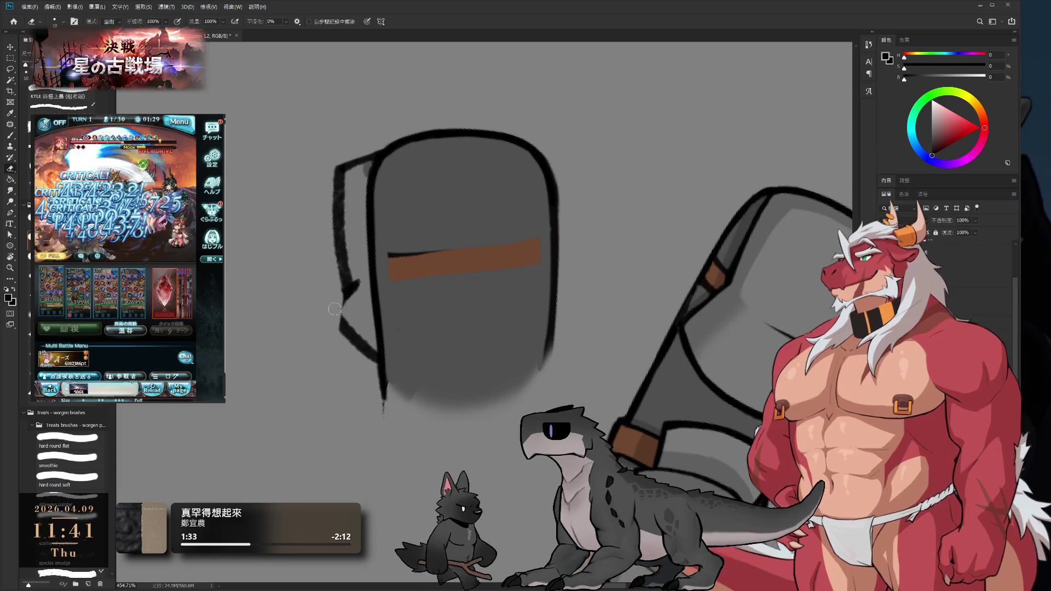
pyautogui.press('b')
pyautogui.moveTo(343, 339)
pyautogui.mouseDown()
pyautogui.moveTo(359, 351)
pyautogui.moveTo(369, 341)
pyautogui.mouseUp()
pyautogui.keyDown('alt'); pyautogui.click(348, 303); pyautogui.keyUp('alt')
pyautogui.moveTo(337, 349); pyautogui.dragTo(351, 355)
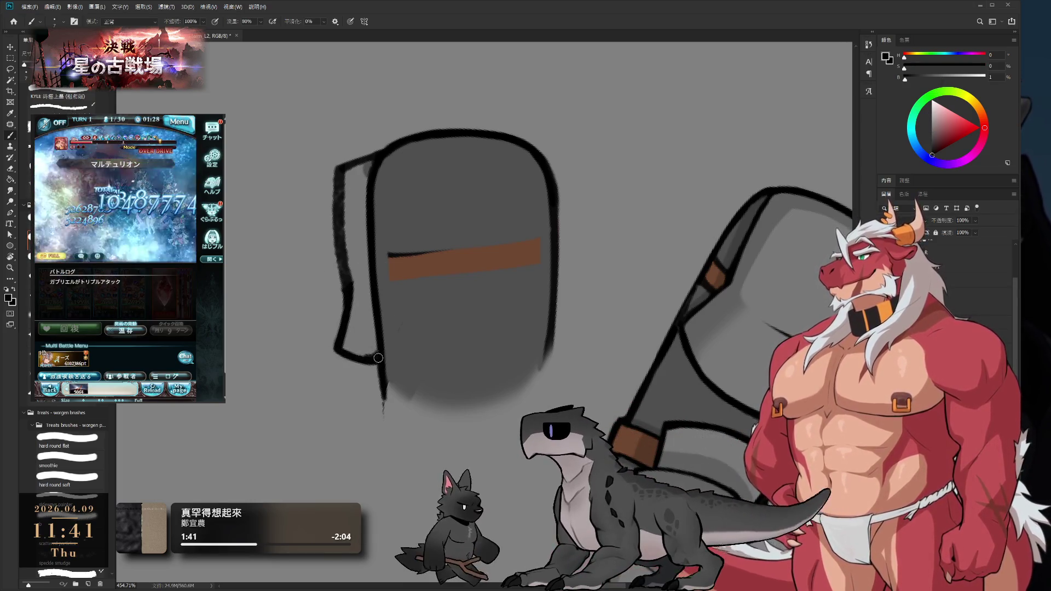
# Paint grey over the left outline, undo it, and resample black from the outline
pyautogui.keyDown('alt'); pyautogui.click(377, 356); pyautogui.keyUp('alt')
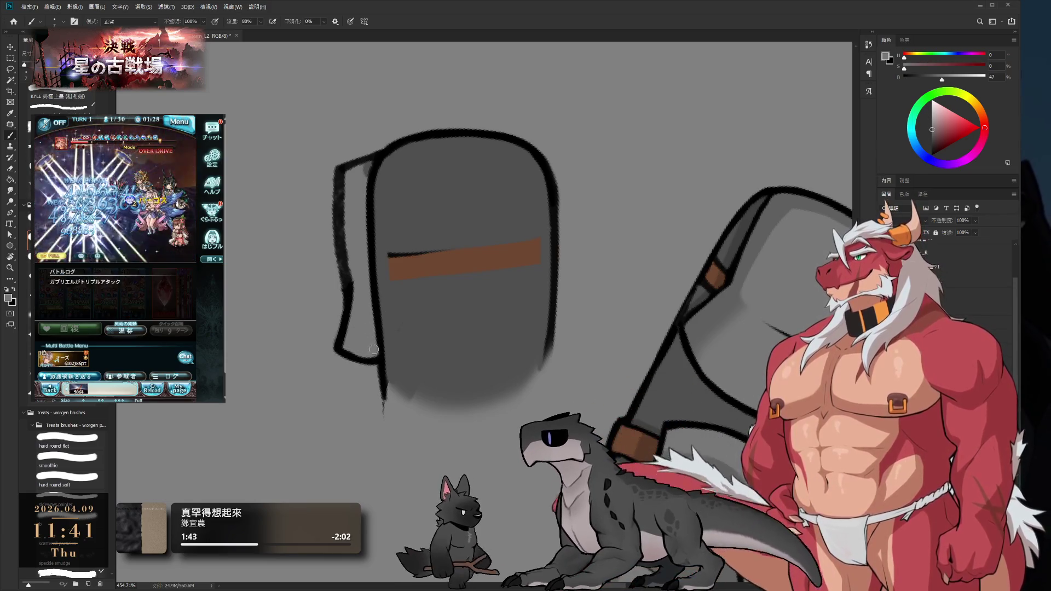
pyautogui.moveTo(352, 301); pyautogui.dragTo(343, 178)
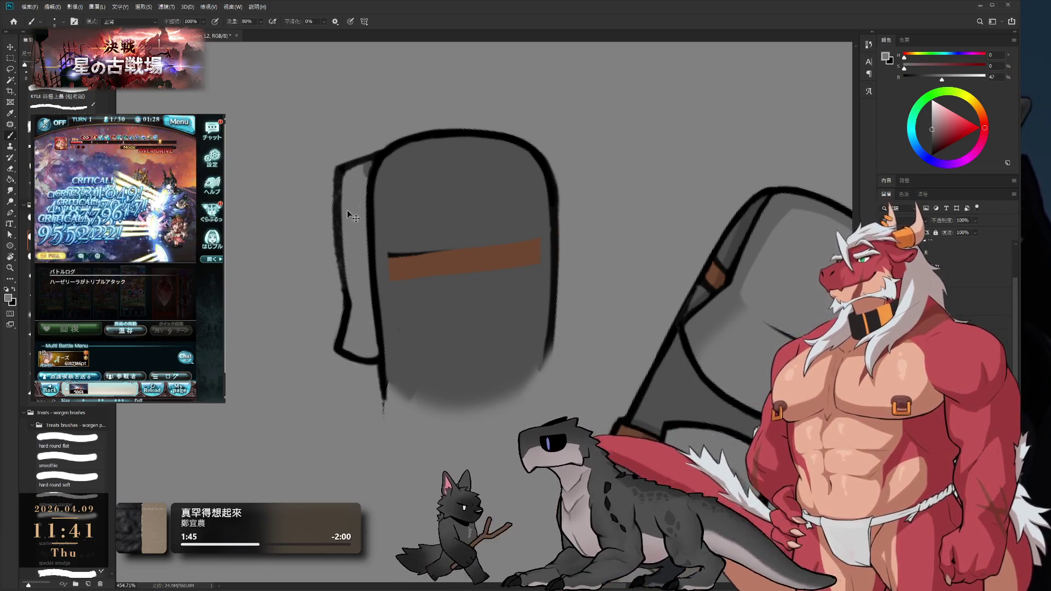
pyautogui.hotkey('ctrl', 'z')
pyautogui.keyDown('alt'); pyautogui.click(344, 279); pyautogui.keyUp('alt')
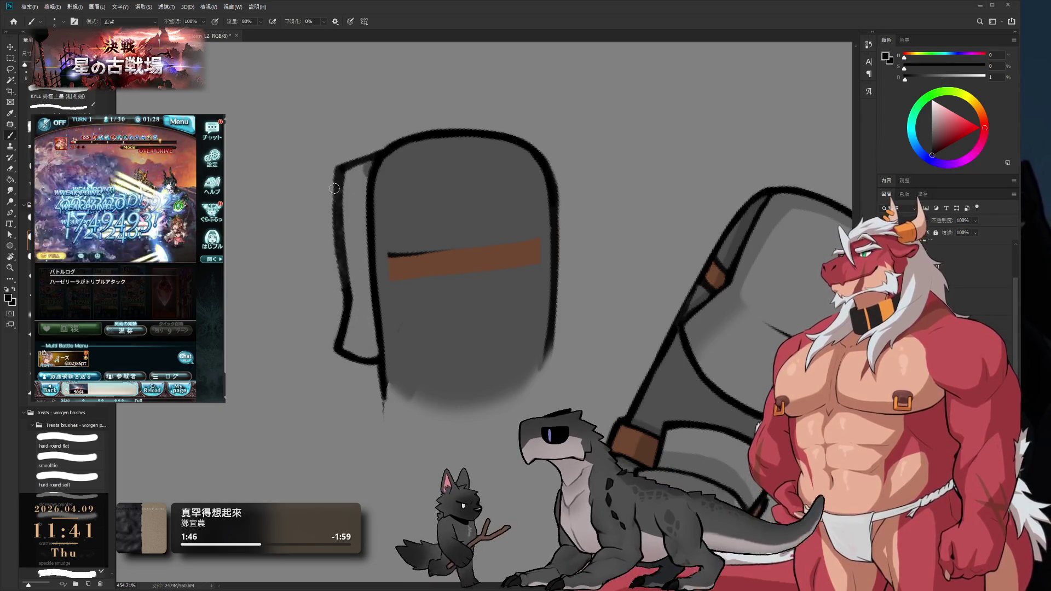
pyautogui.press('e')
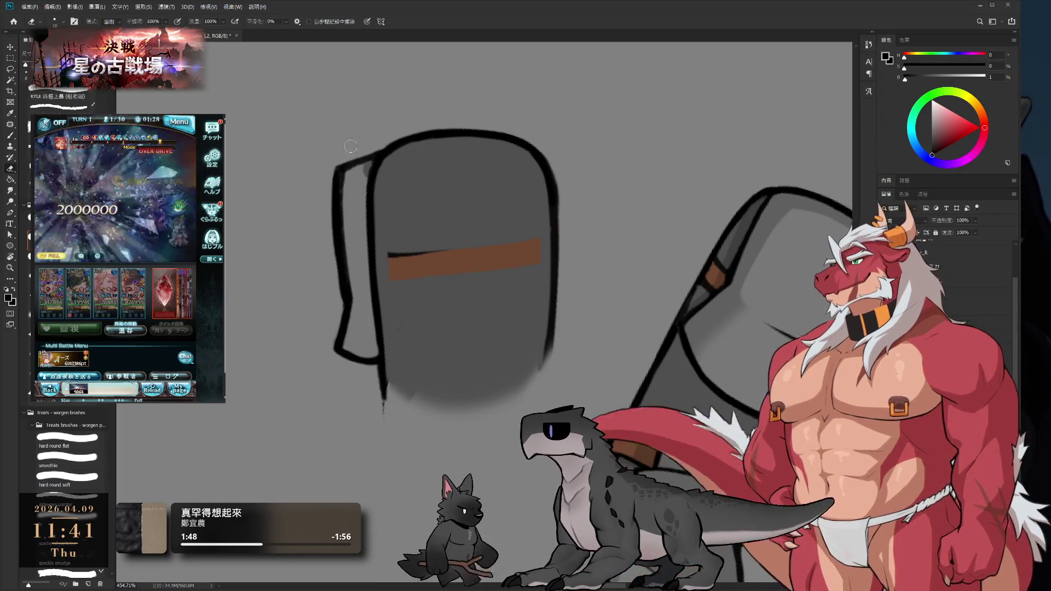
pyautogui.moveTo(330, 72); pyautogui.dragTo(346, 123)
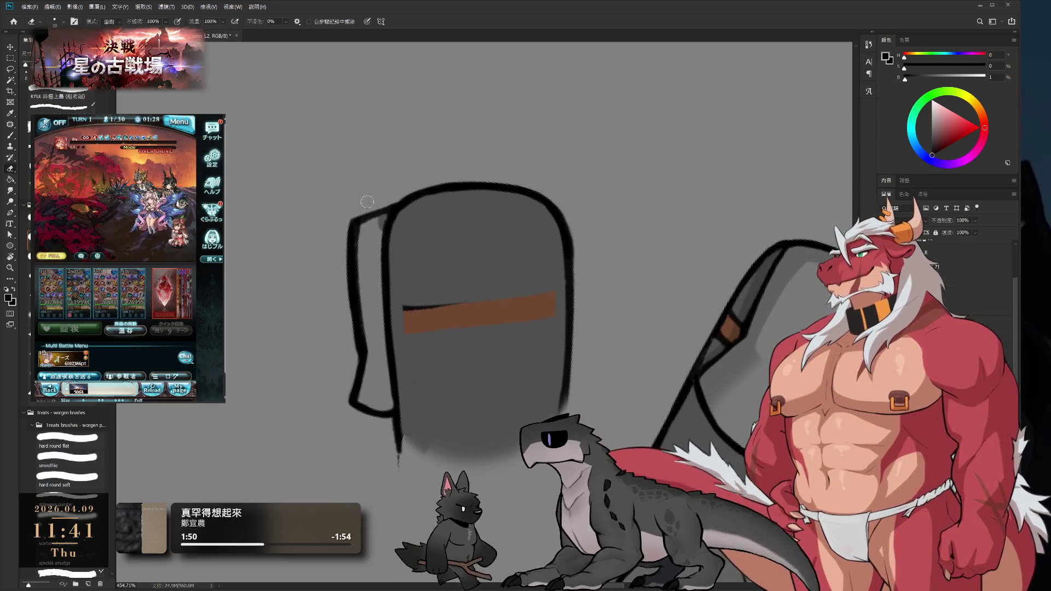
pyautogui.press('b')
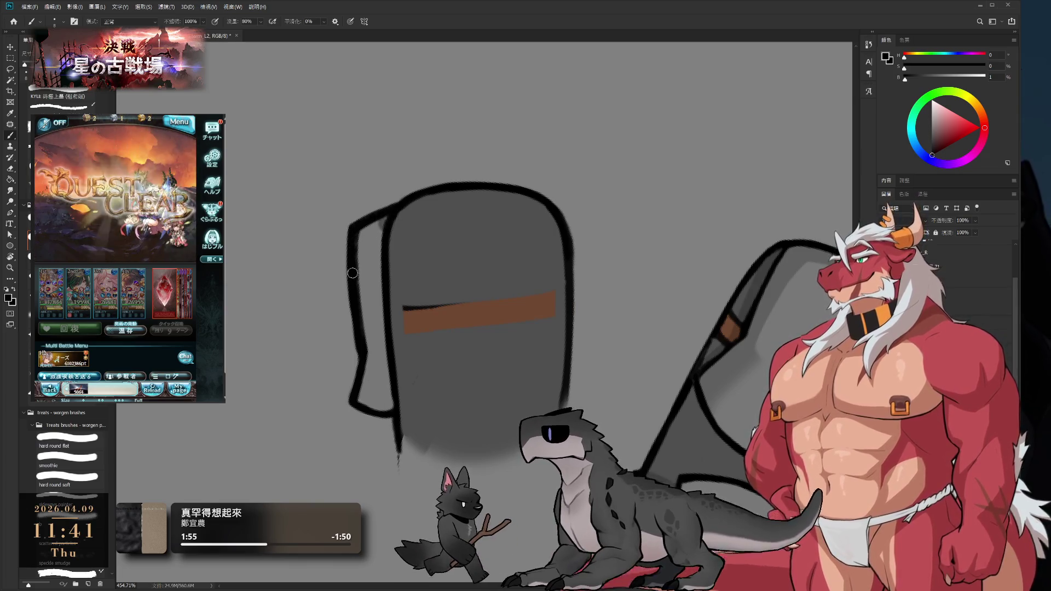
# Thin the left black outline with the eraser, then resample grey and black
pyautogui.press('e')
pyautogui.moveTo(355, 339); pyautogui.dragTo(351, 272)
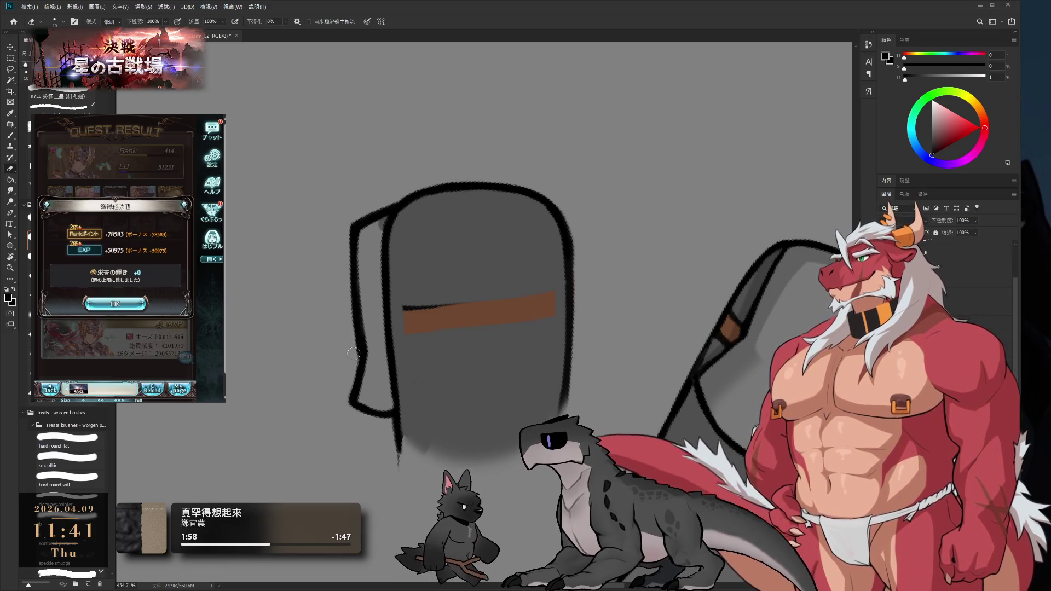
pyautogui.press('b')
pyautogui.click(115, 304)
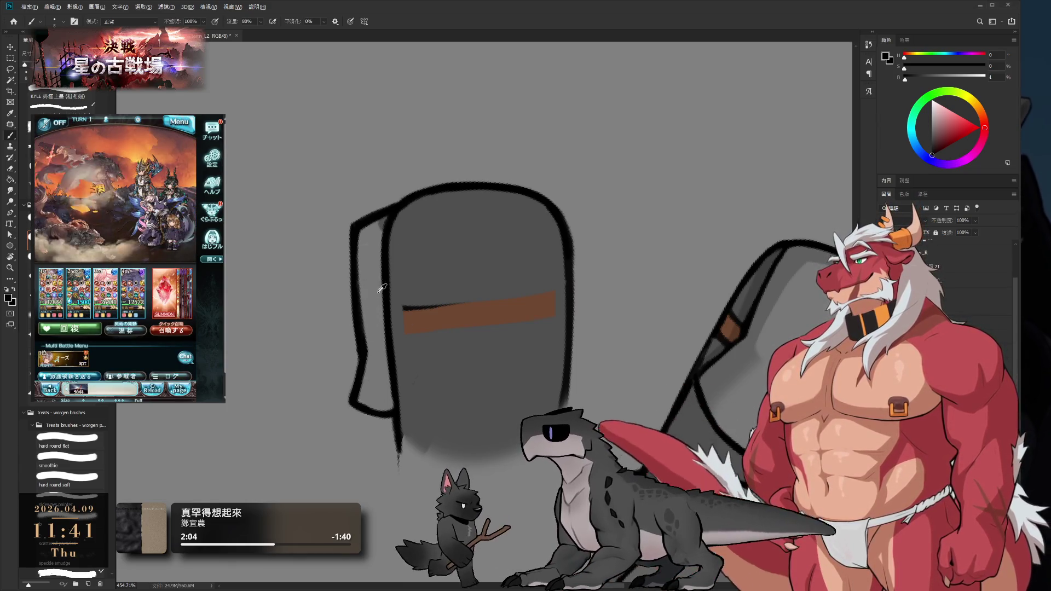
pyautogui.keyDown('alt'); pyautogui.click(370, 344); pyautogui.keyUp('alt')
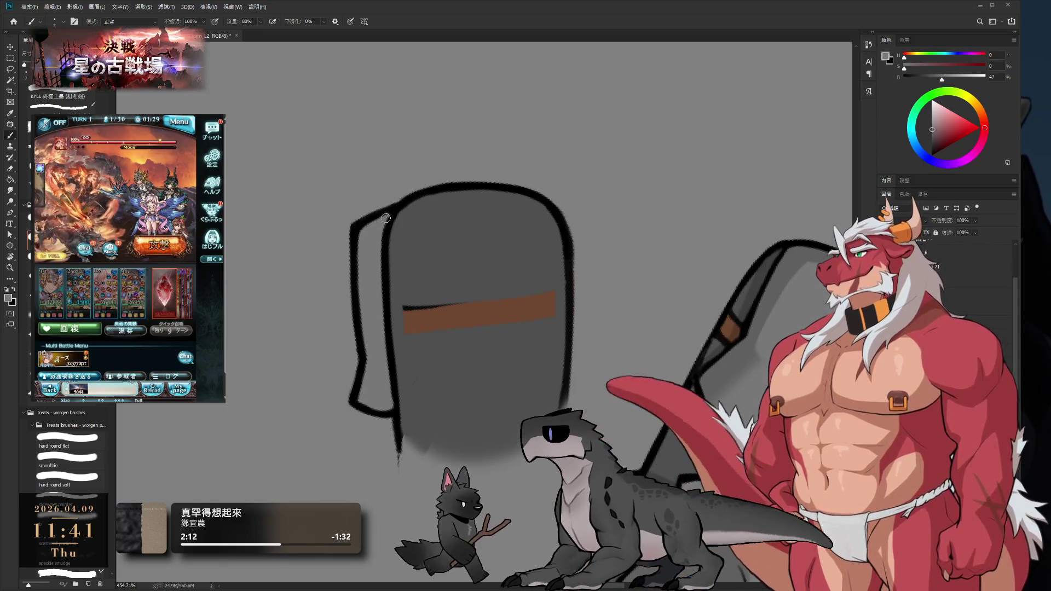
pyautogui.keyDown('alt'); pyautogui.click(388, 214); pyautogui.keyUp('alt')
pyautogui.keyDown('alt'); pyautogui.click(413, 267); pyautogui.keyUp('alt')
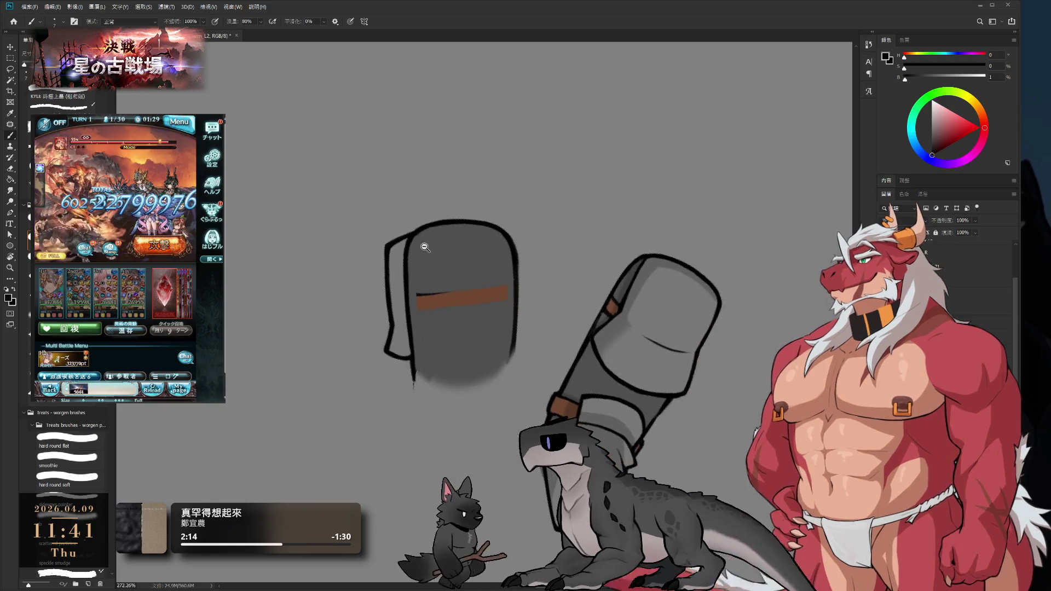
# Erase the outline's thin tail and try extending the outline up the left edge, undoing it
pyautogui.keyDown('ctrl'); pyautogui.click(424, 386); pyautogui.keyUp('ctrl')
pyautogui.press('e')
pyautogui.moveTo(410, 397)
pyautogui.mouseDown()
pyautogui.moveTo(411, 378)
pyautogui.moveTo(438, 383)
pyautogui.moveTo(540, 348)
pyautogui.moveTo(736, 192)
pyautogui.mouseUp()
pyautogui.press('r')
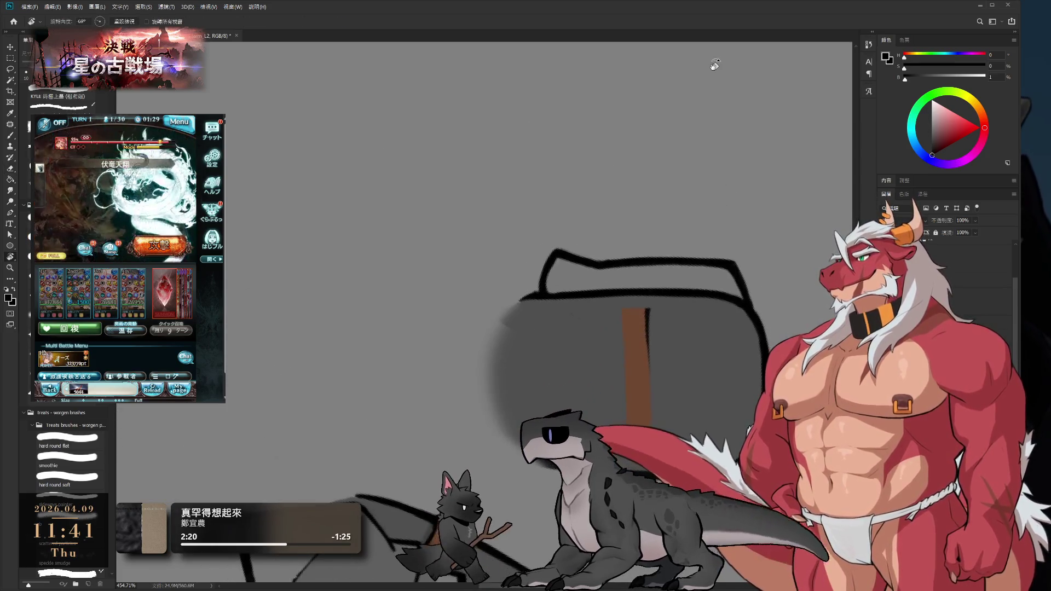
pyautogui.press('b')
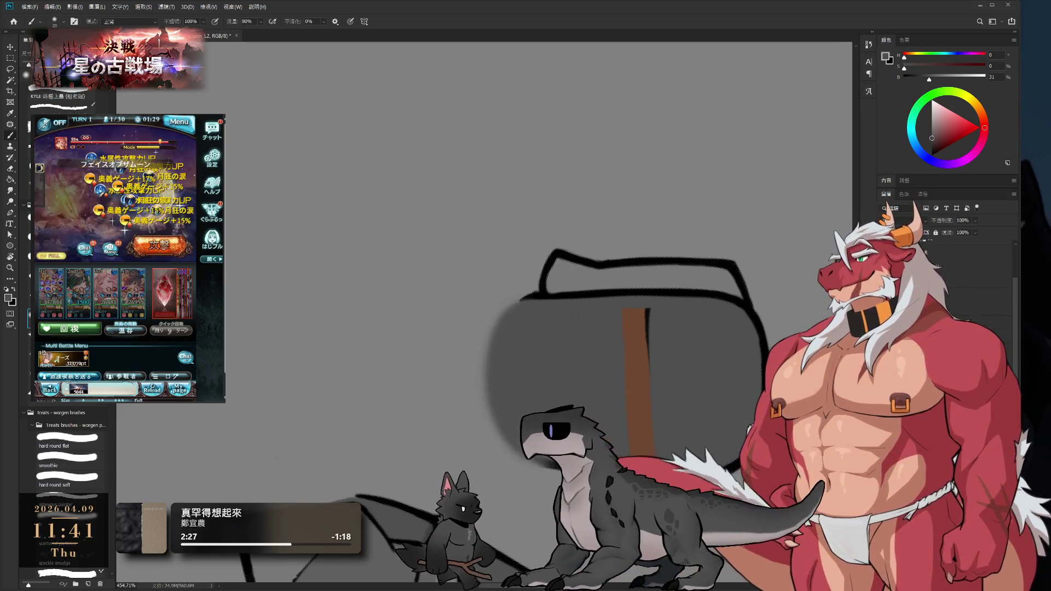
pyautogui.press('r')
pyautogui.moveTo(574, 313)
pyautogui.mouseDown()
pyautogui.moveTo(575, 391)
pyautogui.moveTo(601, 276)
pyautogui.mouseUp()
pyautogui.press('b')
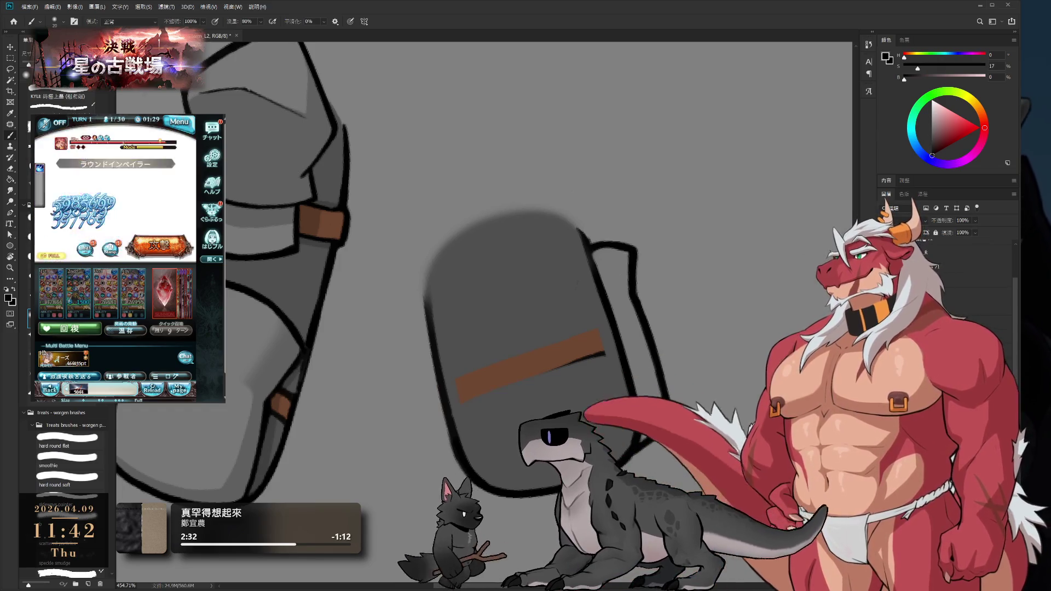
pyautogui.moveTo(427, 267)
pyautogui.mouseDown()
pyautogui.moveTo(431, 345)
pyautogui.moveTo(427, 267)
pyautogui.mouseUp()
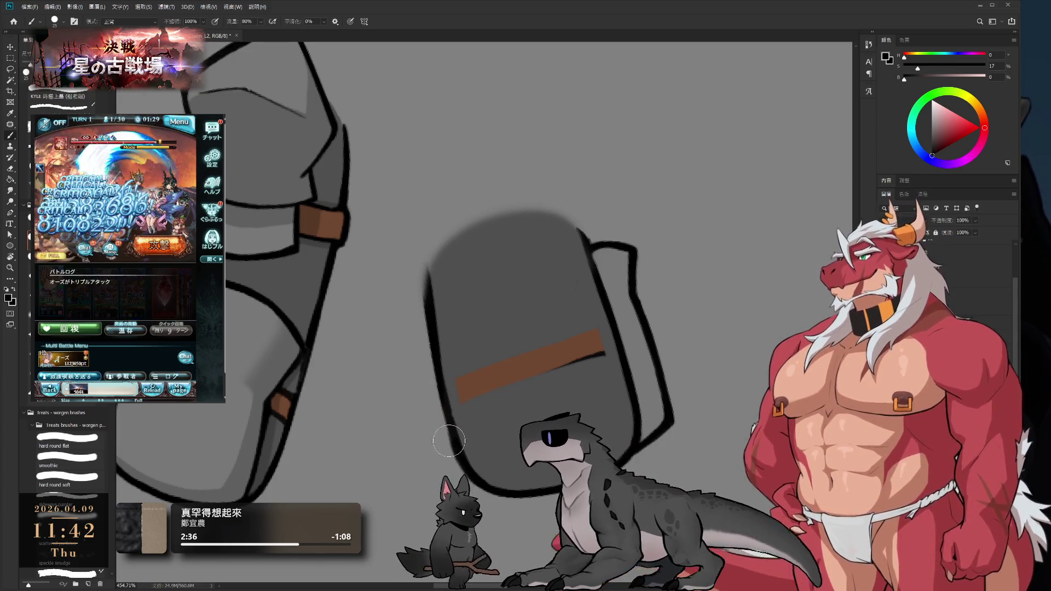
pyautogui.hotkey('ctrl', 'z')
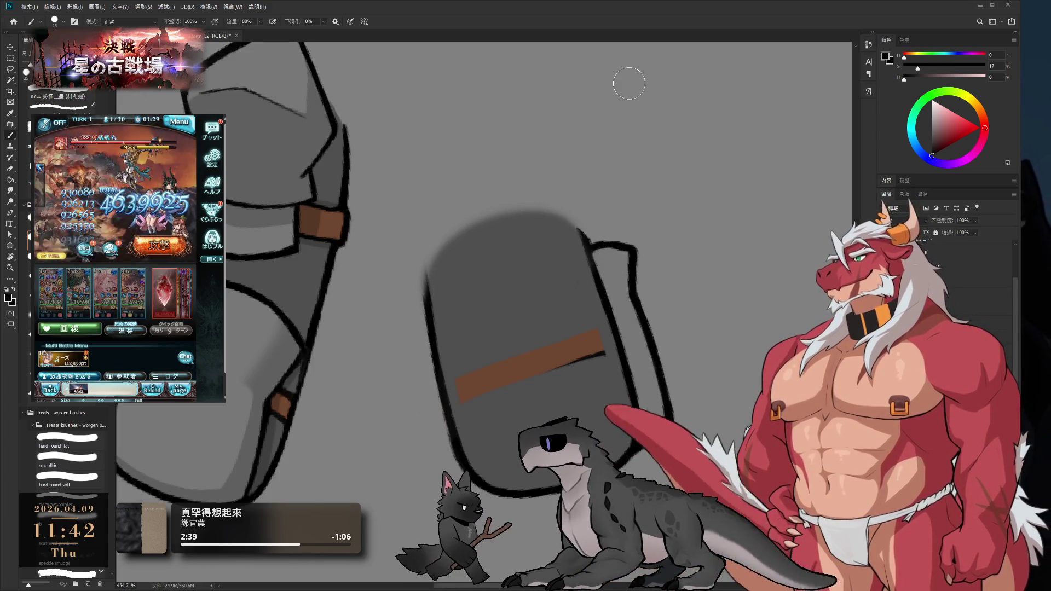
# Level the strap, halve the brush size, and paint a thin brown prong beside the strap
pyautogui.press('r')
pyautogui.moveTo(564, 356)
pyautogui.mouseDown()
pyautogui.moveTo(542, 383)
pyautogui.moveTo(466, 399)
pyautogui.mouseUp()
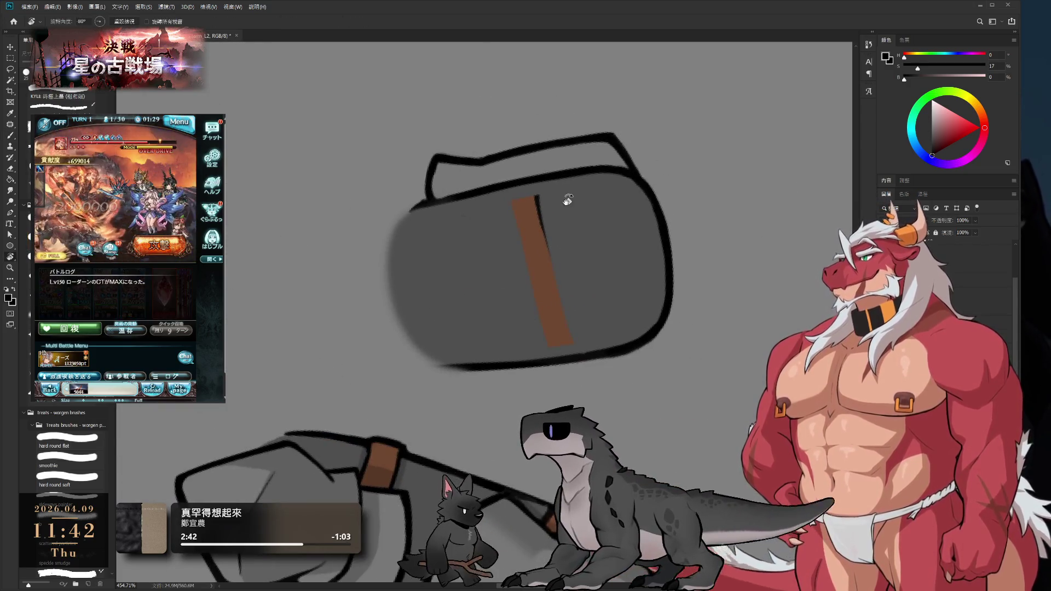
pyautogui.moveTo(567, 200); pyautogui.dragTo(573, 269)
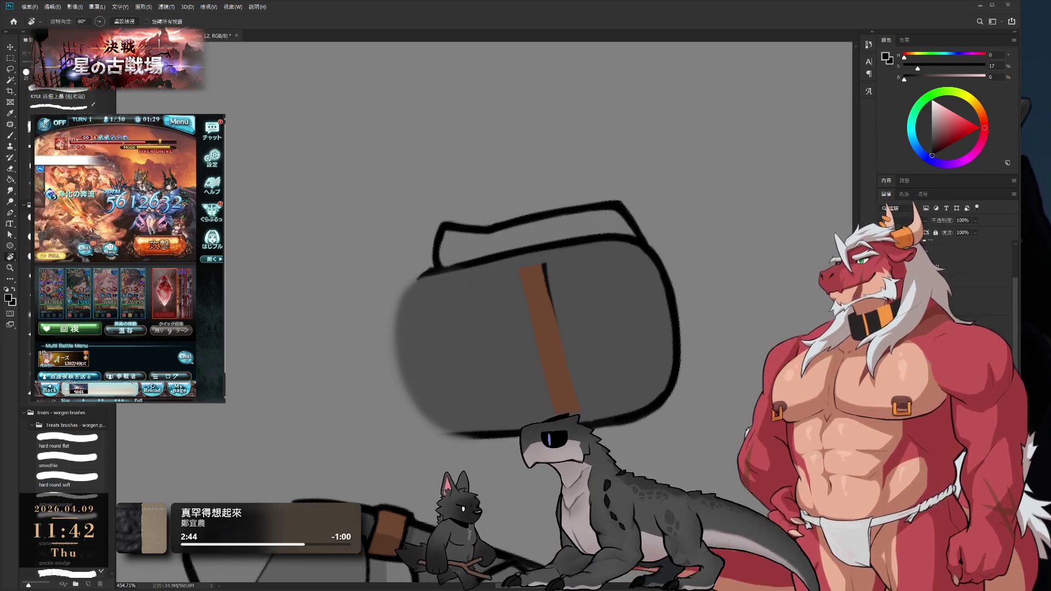
pyautogui.press('b')
pyautogui.moveTo(591, 283)
pyautogui.mouseDown()
pyautogui.moveTo(699, 281)
pyautogui.moveTo(547, 254)
pyautogui.mouseUp()
pyautogui.press('[')
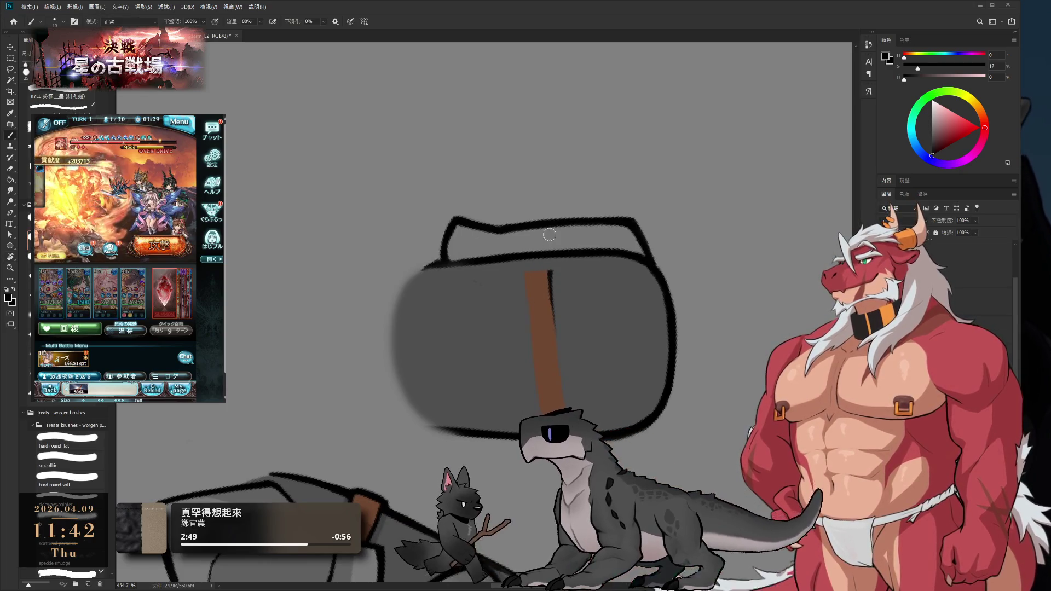
pyautogui.keyDown('alt'); pyautogui.click(546, 292); pyautogui.keyUp('alt')
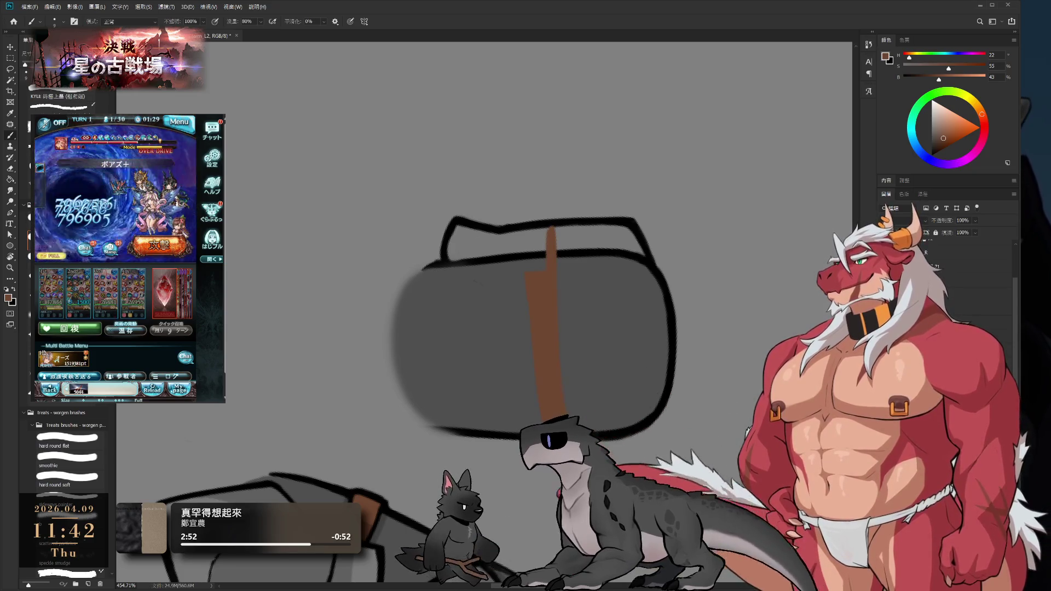
pyautogui.keyDown('alt'); pyautogui.click(526, 277); pyautogui.keyUp('alt')
pyautogui.keyDown('alt'); pyautogui.click(544, 306); pyautogui.keyUp('alt')
pyautogui.moveTo(540, 281)
pyautogui.mouseDown()
pyautogui.moveTo(538, 238)
pyautogui.moveTo(539, 404)
pyautogui.mouseUp()
pyautogui.keyDown('alt'); pyautogui.click(558, 348); pyautogui.keyUp('alt')
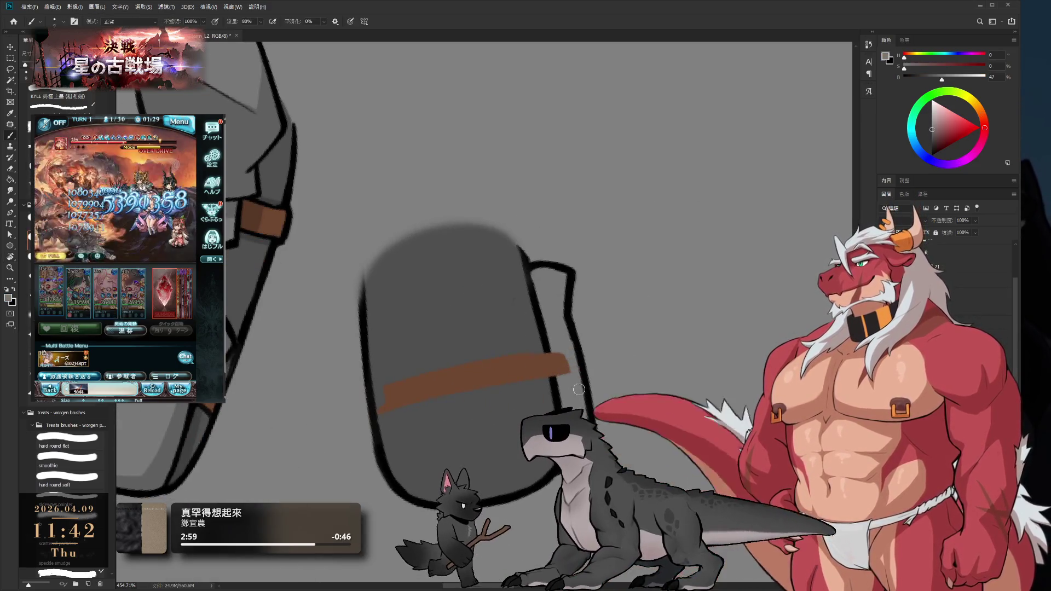
# Cover the strap's right tip with grey and extend the brown strap up to the outline
pyautogui.moveTo(558, 348); pyautogui.dragTo(561, 366)
pyautogui.keyDown('alt'); pyautogui.click(579, 345); pyautogui.keyUp('alt')
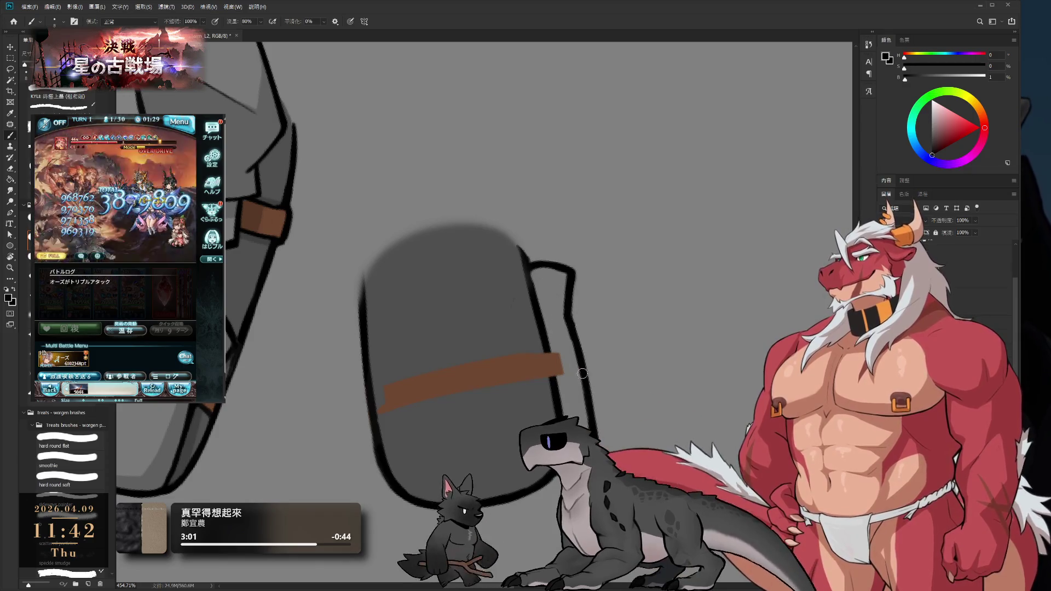
pyautogui.press('r')
pyautogui.moveTo(631, 291); pyautogui.dragTo(483, 319)
pyautogui.moveTo(620, 158)
pyautogui.mouseDown()
pyautogui.moveTo(668, 211)
pyautogui.moveTo(669, 287)
pyautogui.mouseUp()
pyautogui.keyDown('alt'); pyautogui.click(469, 263); pyautogui.keyUp('alt')
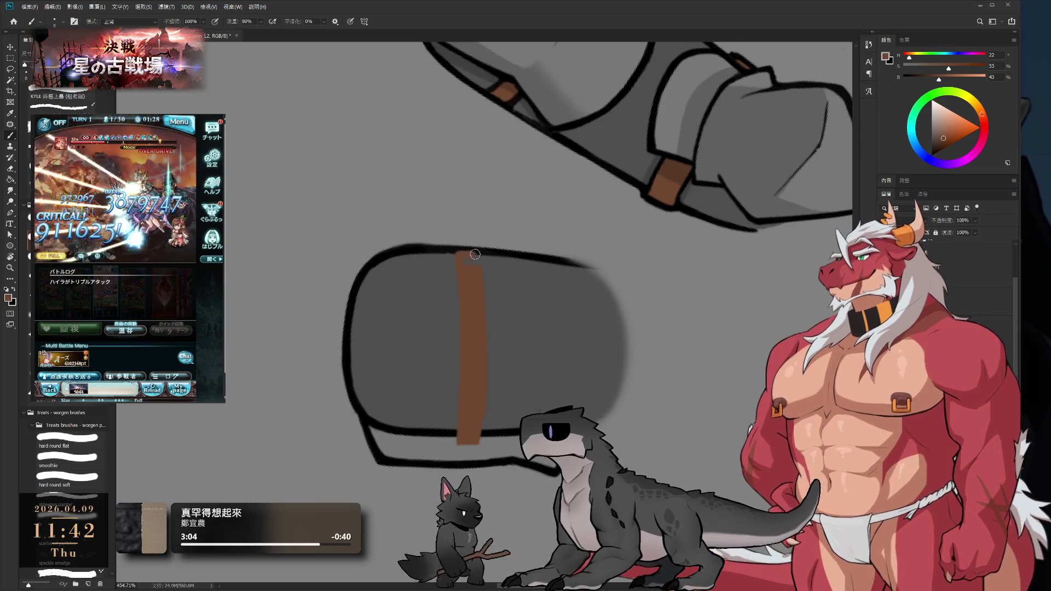
pyautogui.moveTo(463, 255); pyautogui.dragTo(462, 269)
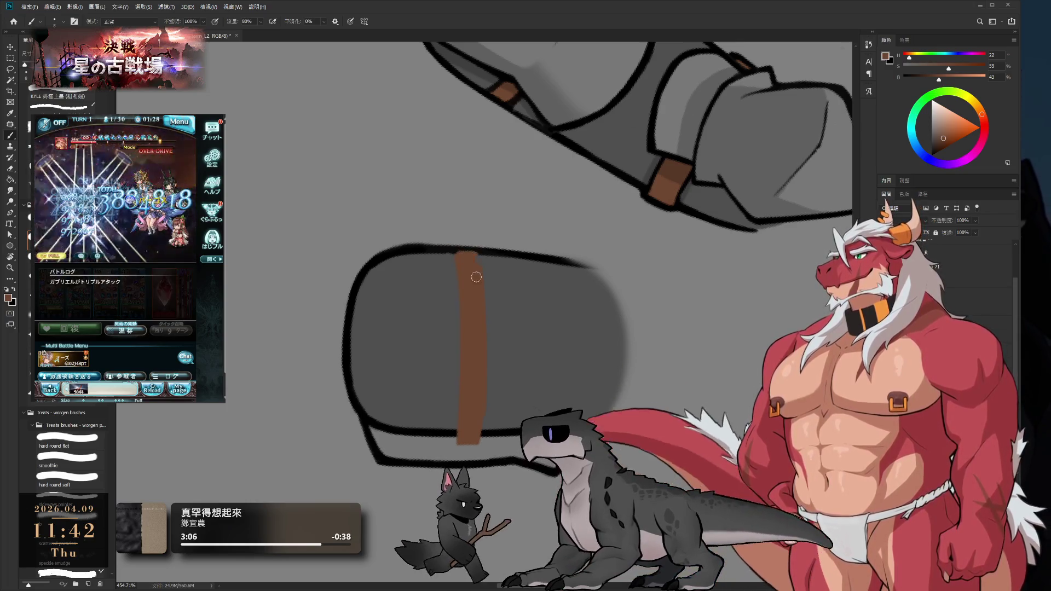
# Draw a black edge line down the strap's left side, redrawing it after undos
pyautogui.keyDown('alt'); pyautogui.click(446, 250); pyautogui.keyUp('alt')
pyautogui.moveTo(455, 252)
pyautogui.mouseDown()
pyautogui.moveTo(464, 421)
pyautogui.moveTo(457, 324)
pyautogui.moveTo(460, 404)
pyautogui.mouseUp()
pyautogui.hotkey('ctrl', 'z')
pyautogui.hotkey('ctrl', 'z')
pyautogui.hotkey('ctrl', 'z')
pyautogui.moveTo(457, 274); pyautogui.dragTo(459, 420)
pyautogui.hotkey('ctrl', 'z')
pyautogui.moveTo(457, 304); pyautogui.dragTo(455, 446)
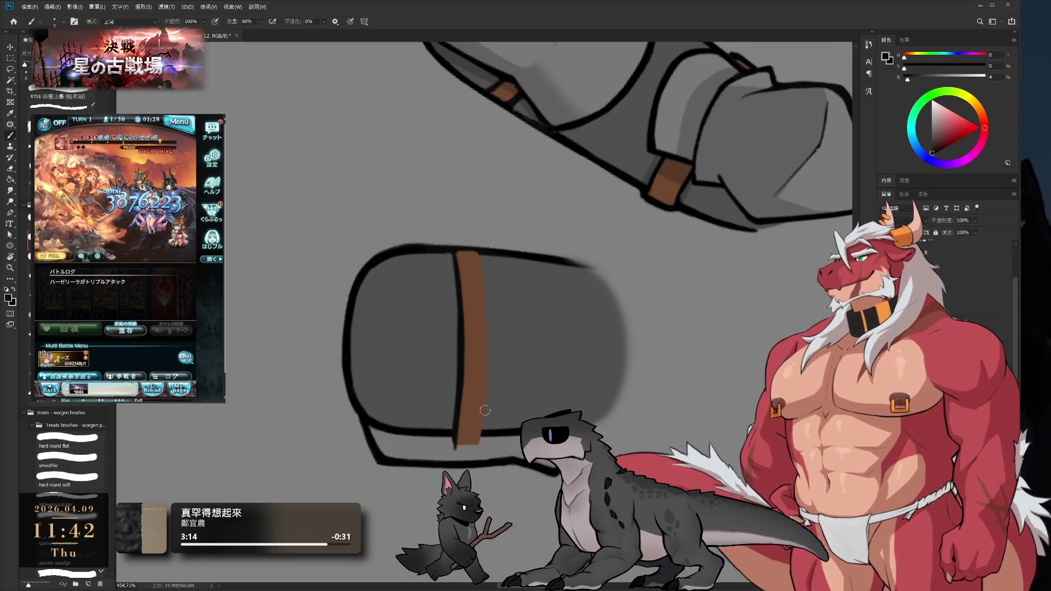
# Rotate the piece upright, sample the strap's brown, then reset the paint colour to black
pyautogui.press('r')
pyautogui.moveTo(411, 201)
pyautogui.mouseDown()
pyautogui.moveTo(496, 177)
pyautogui.moveTo(403, 122)
pyautogui.mouseUp()
pyautogui.moveTo(633, 206)
pyautogui.mouseDown()
pyautogui.moveTo(515, 255)
pyautogui.moveTo(561, 290)
pyautogui.mouseUp()
pyautogui.press('b')
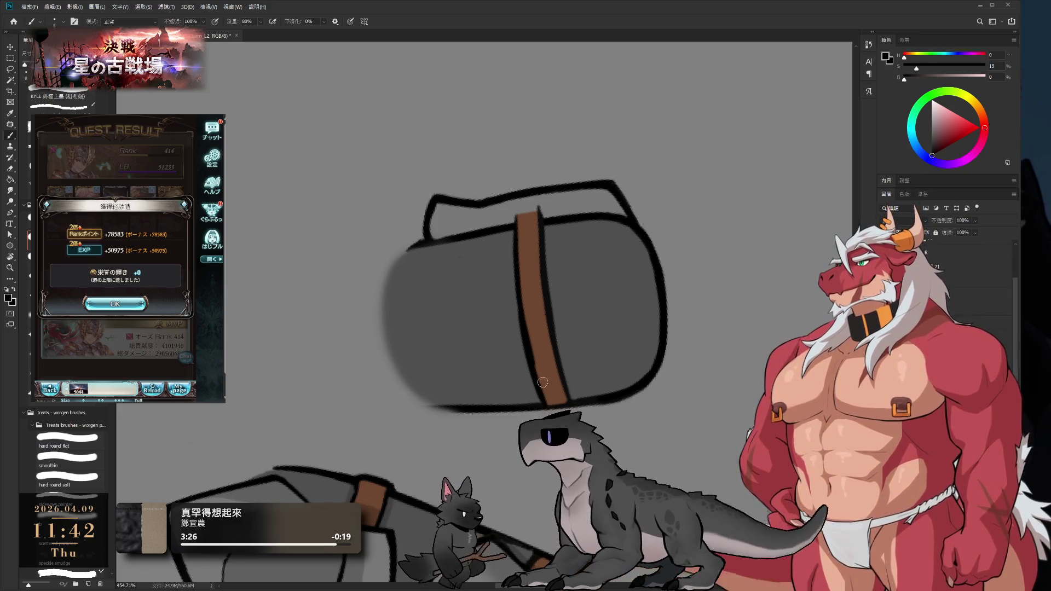
pyautogui.keyDown('alt'); pyautogui.click(545, 382); pyautogui.keyUp('alt')
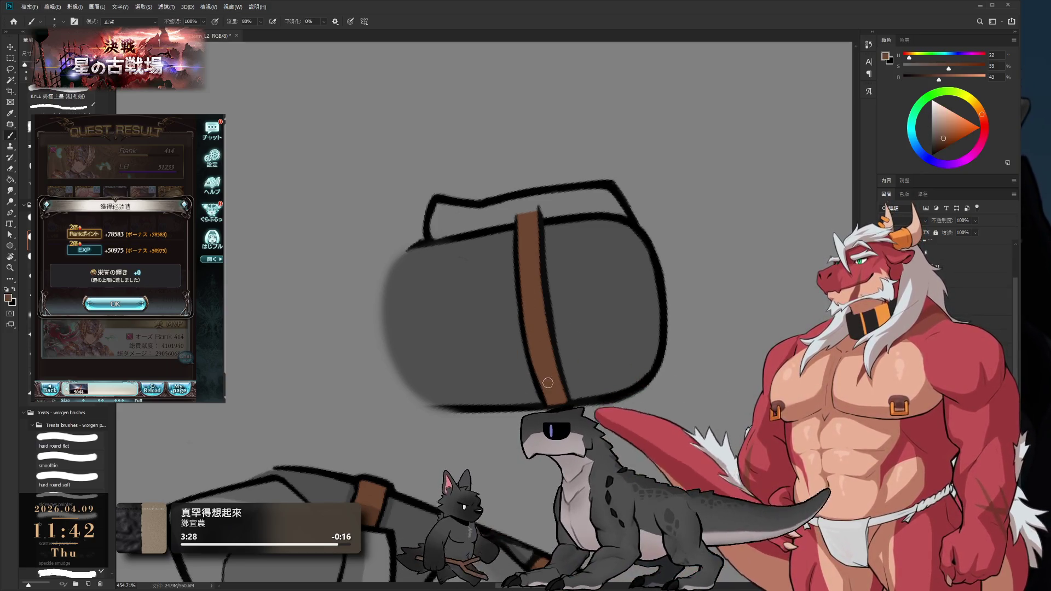
pyautogui.click(131, 129)
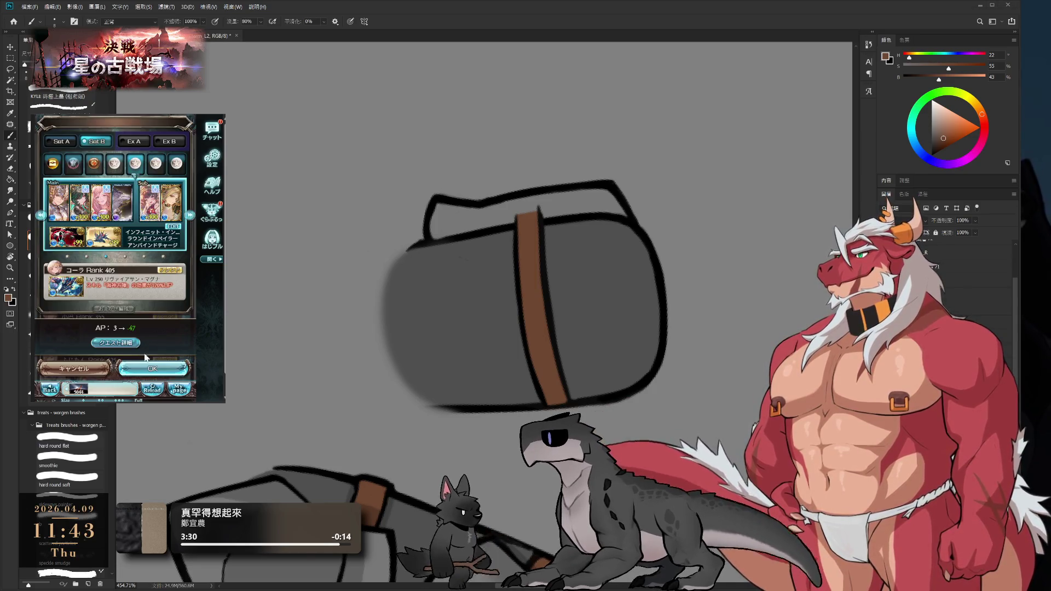
pyautogui.click(149, 367)
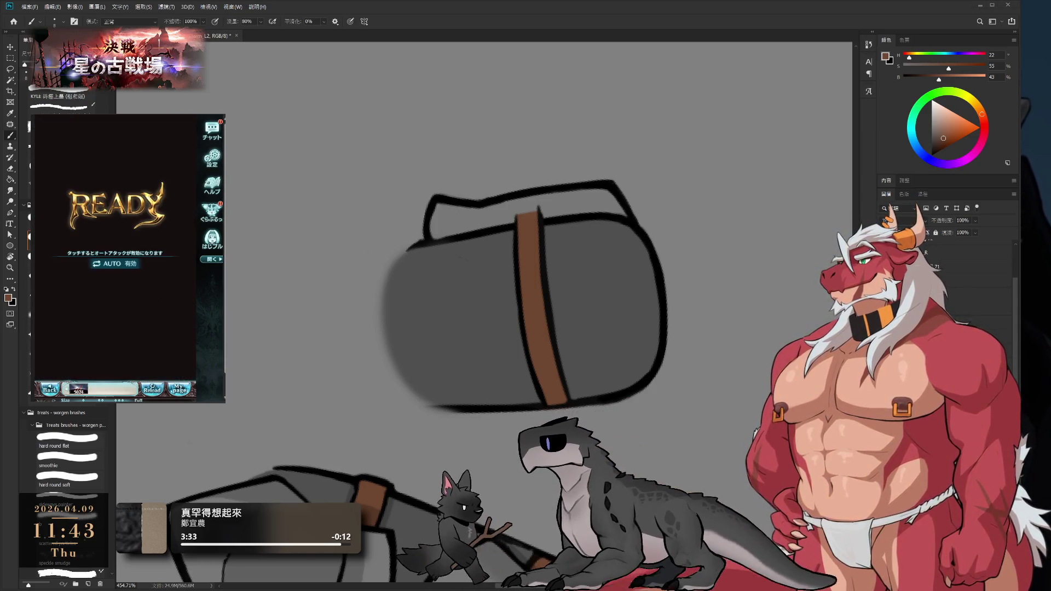
pyautogui.press('r')
pyautogui.moveTo(553, 265)
pyautogui.mouseDown()
pyautogui.moveTo(629, 274)
pyautogui.moveTo(673, 307)
pyautogui.moveTo(676, 361)
pyautogui.mouseUp()
pyautogui.press('b')
pyautogui.press('d')
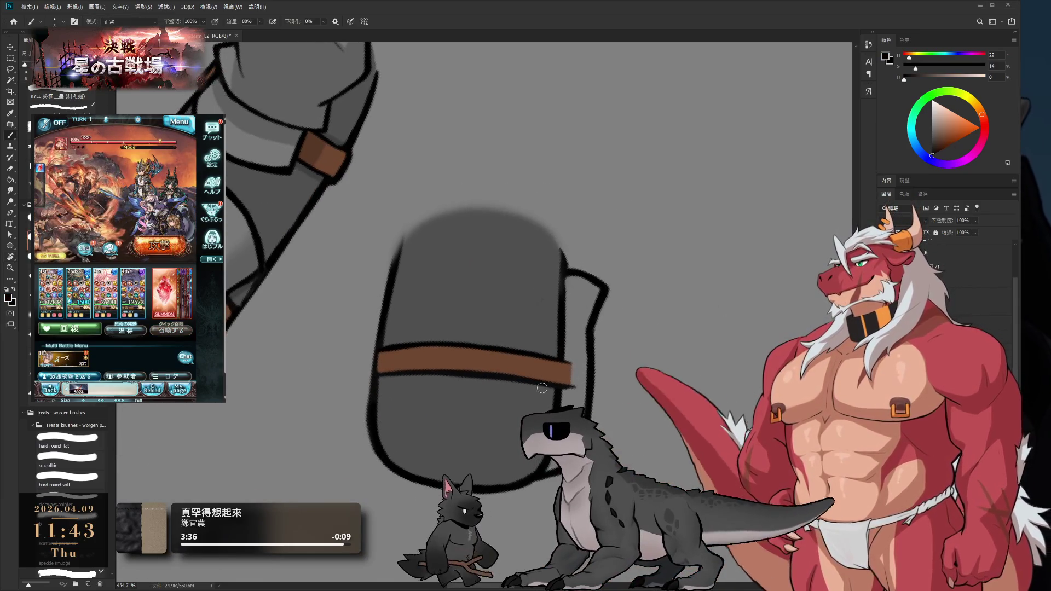
pyautogui.keyDown('alt'); pyautogui.click(573, 389); pyautogui.keyUp('alt')
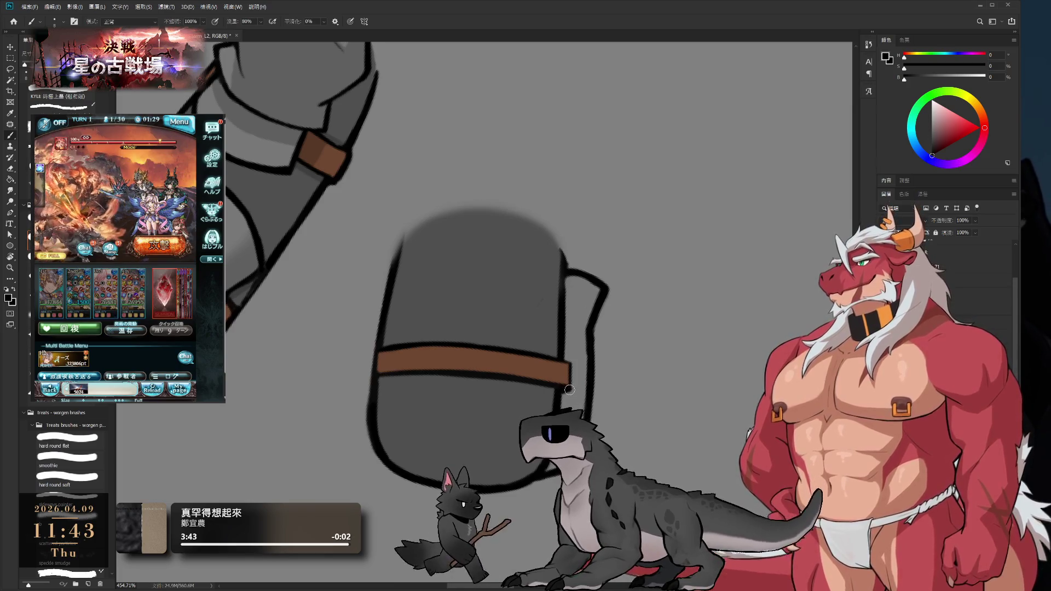
# Outline the top edge of the brown band with a black stroke
pyautogui.keyDown('alt'); pyautogui.click(576, 383); pyautogui.keyUp('alt')
pyautogui.press('d')
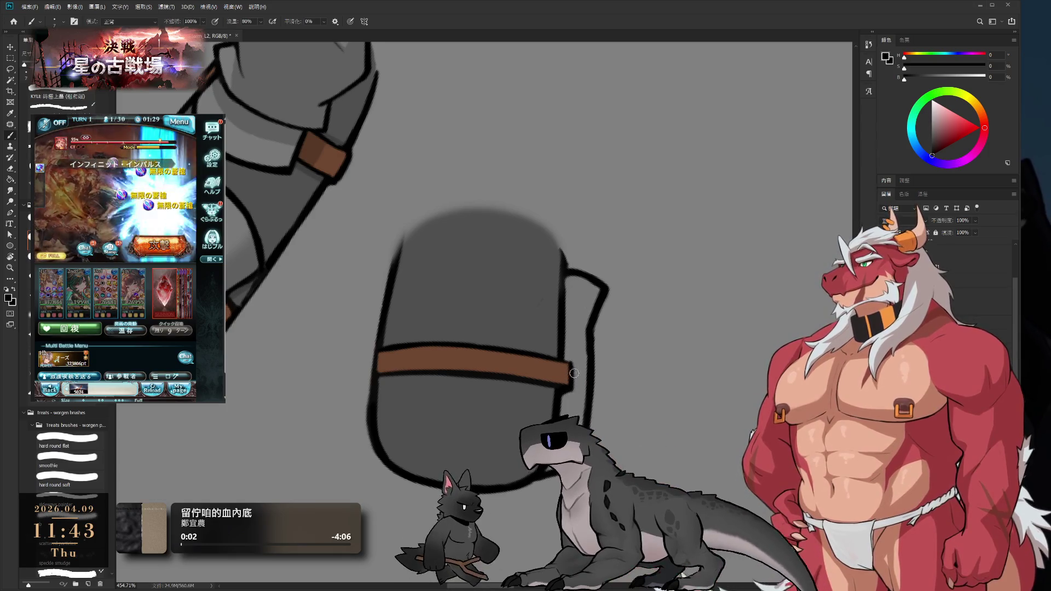
pyautogui.moveTo(573, 373)
pyautogui.mouseDown()
pyautogui.moveTo(492, 362)
pyautogui.moveTo(536, 372)
pyautogui.moveTo(471, 471)
pyautogui.moveTo(455, 477)
pyautogui.mouseUp()
pyautogui.press('r')
pyautogui.press('b')
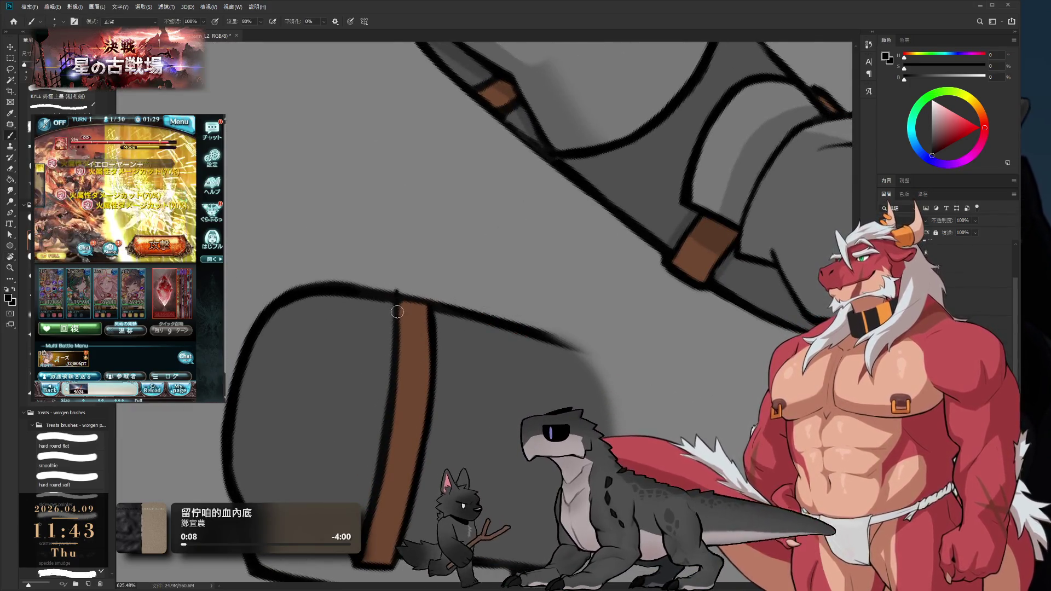
pyautogui.moveTo(399, 290); pyautogui.dragTo(429, 300)
# Sample the strap's brown, then straighten and zoom out the view to review the gauntlet
pyautogui.keyDown('alt'); pyautogui.click(413, 315); pyautogui.keyUp('alt')
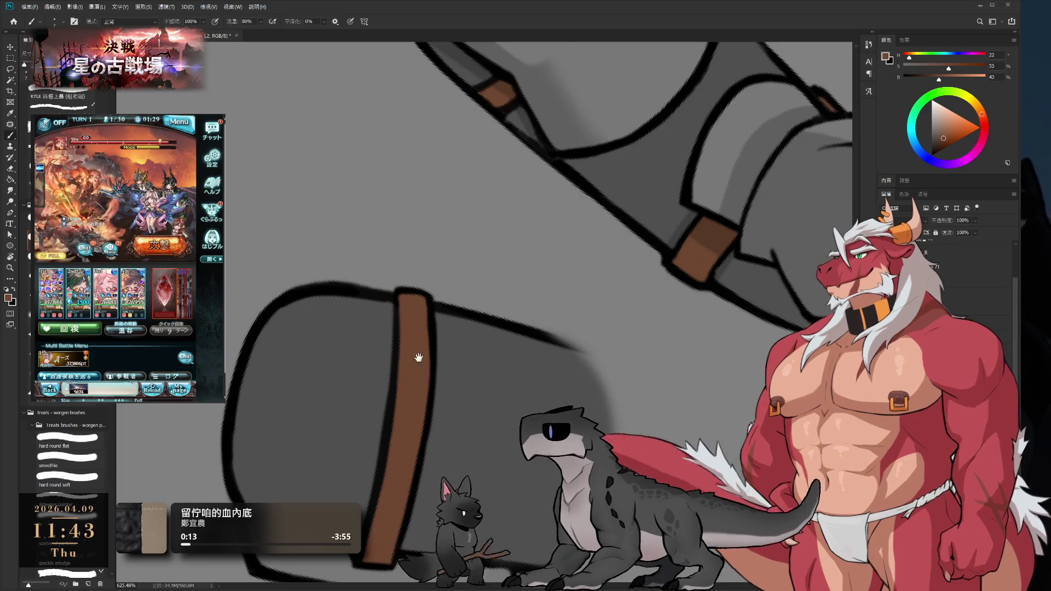
pyautogui.scroll(-2, 418, 356)
pyautogui.scroll(3, 418, 355)
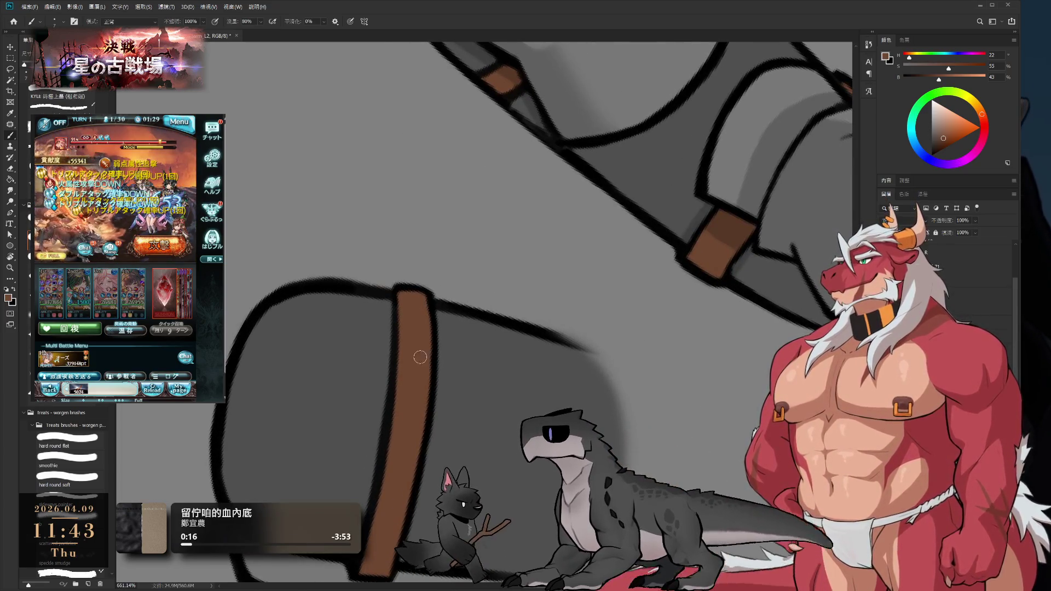
pyautogui.press('r')
pyautogui.moveTo(558, 352)
pyautogui.mouseDown()
pyautogui.moveTo(593, 336)
pyautogui.moveTo(420, 413)
pyautogui.mouseUp()
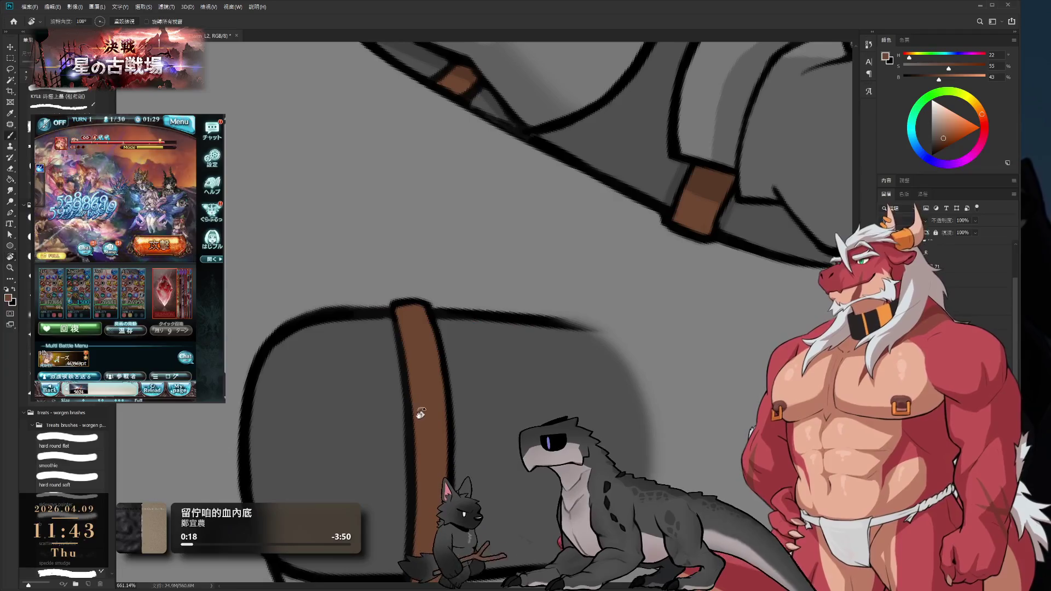
pyautogui.scroll(-5, 420, 413)
pyautogui.moveTo(383, 350)
pyautogui.mouseDown()
pyautogui.moveTo(575, 218)
pyautogui.moveTo(610, 228)
pyautogui.moveTo(580, 236)
pyautogui.mouseUp()
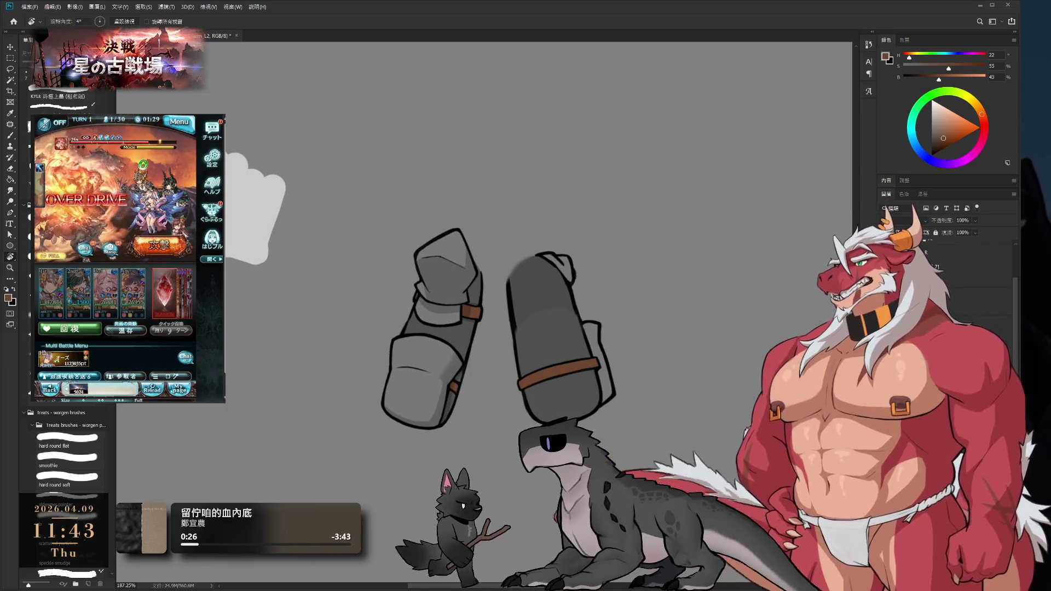
# Move the arm piece and the mitten-shaped piece onto the wolf's left arm and commit the transform
pyautogui.scroll(-4, 493, 324)
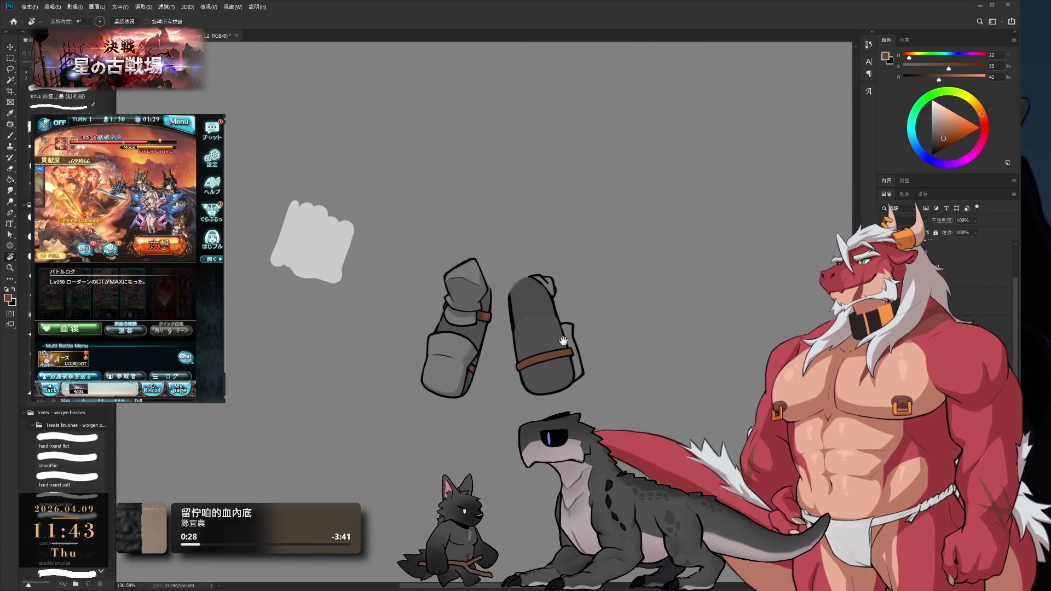
pyautogui.scroll(-1, 493, 324)
pyautogui.moveTo(684, 293)
pyautogui.mouseDown()
pyautogui.moveTo(728, 286)
pyautogui.moveTo(572, 298)
pyautogui.mouseUp()
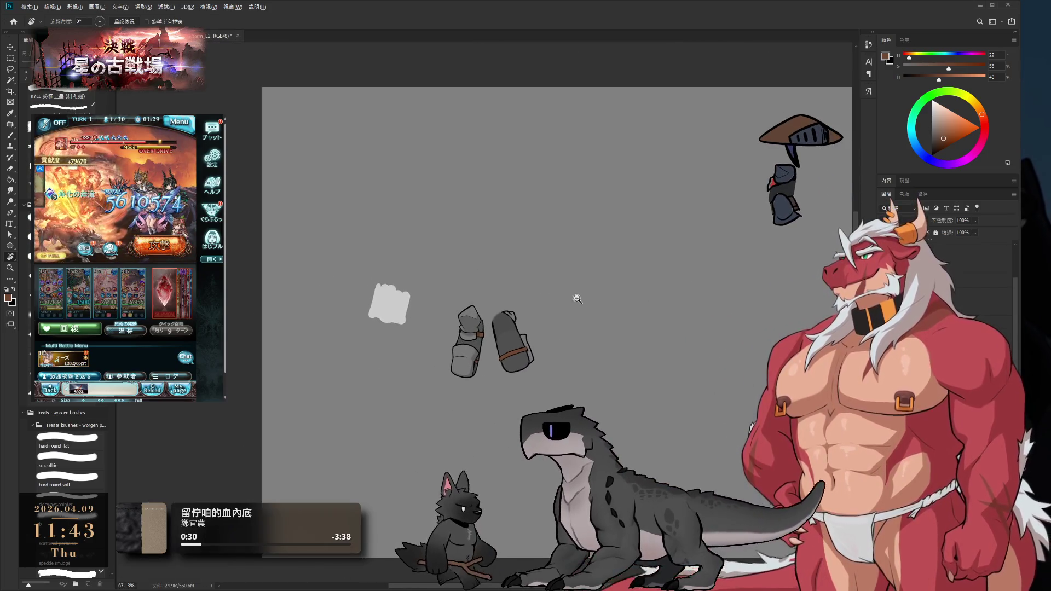
pyautogui.scroll(1, 572, 298)
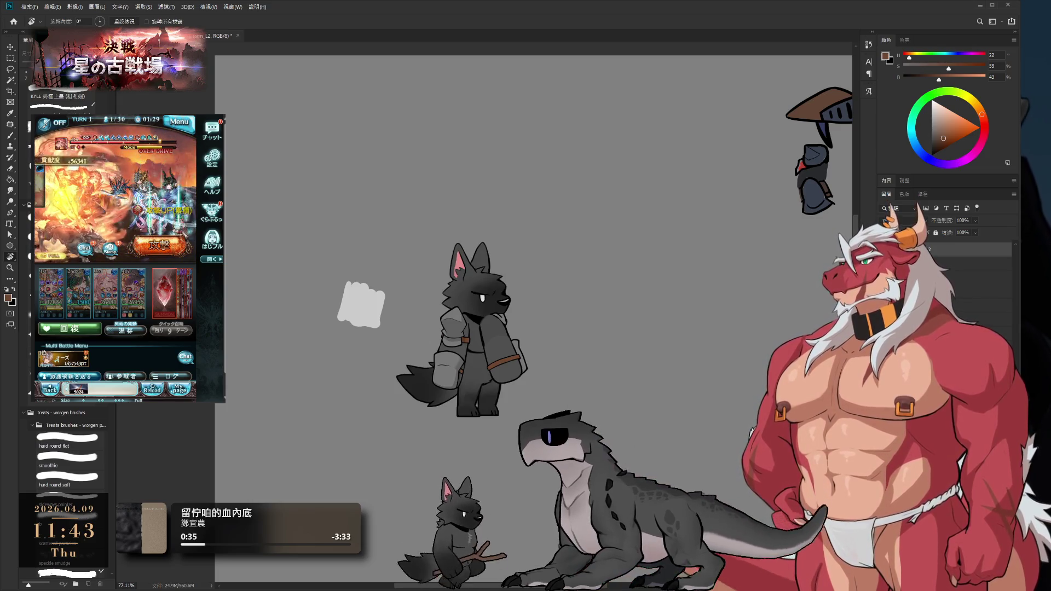
pyautogui.scroll(5, 519, 364)
pyautogui.moveTo(479, 369)
pyautogui.mouseDown()
pyautogui.moveTo(304, 368)
pyautogui.moveTo(491, 352)
pyautogui.moveTo(685, 360)
pyautogui.moveTo(676, 315)
pyautogui.moveTo(591, 244)
pyautogui.moveTo(475, 302)
pyautogui.moveTo(492, 350)
pyautogui.mouseUp()
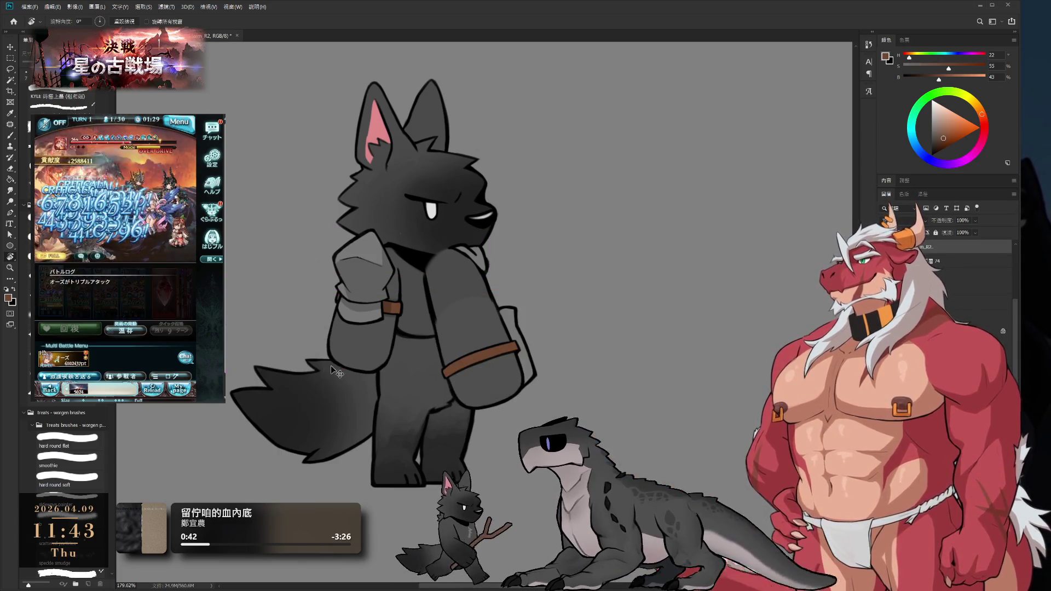
pyautogui.moveTo(336, 372); pyautogui.dragTo(368, 362)
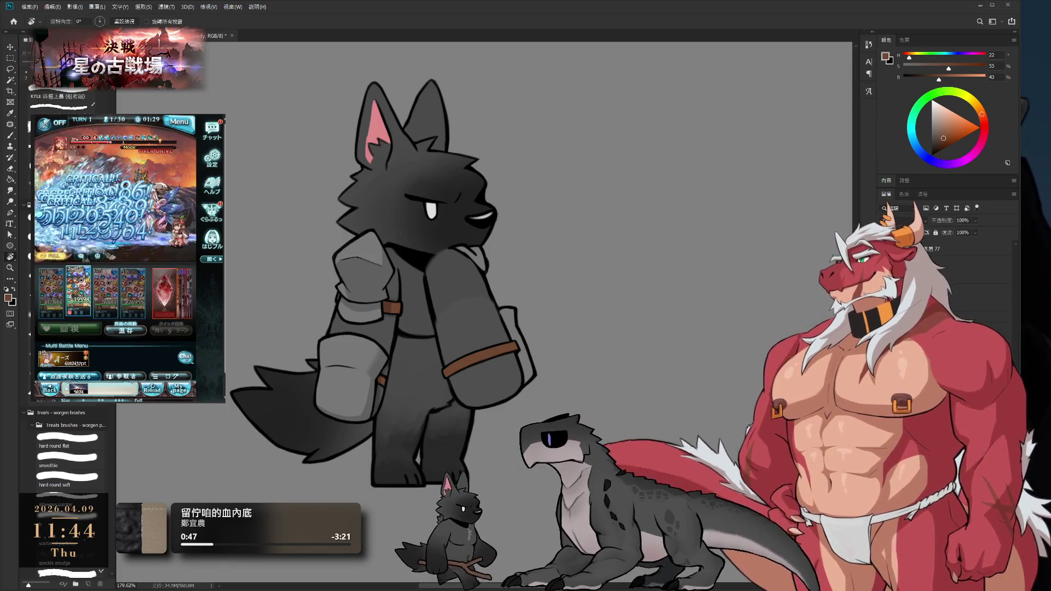
pyautogui.press('l')
pyautogui.moveTo(397, 374)
pyautogui.mouseDown()
pyautogui.moveTo(328, 252)
pyautogui.moveTo(400, 377)
pyautogui.mouseUp()
pyautogui.hotkey('ctrl', 't')
pyautogui.press('Return')
pyautogui.press('r')
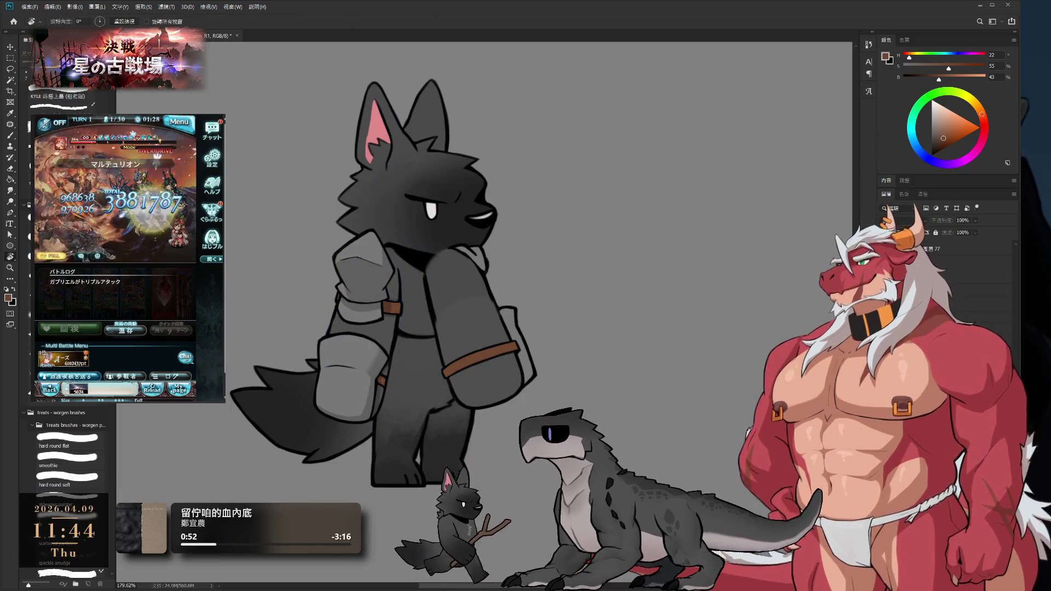
# Shift the lower gauntlet cuff into a better fit on the arm and commit its new position
pyautogui.press('l')
pyautogui.moveTo(235, 383); pyautogui.dragTo(328, 459)
pyautogui.hotkey('ctrl', 't')
pyautogui.moveTo(279, 416)
pyautogui.mouseDown()
pyautogui.moveTo(293, 353)
pyautogui.moveTo(460, 356)
pyautogui.mouseUp()
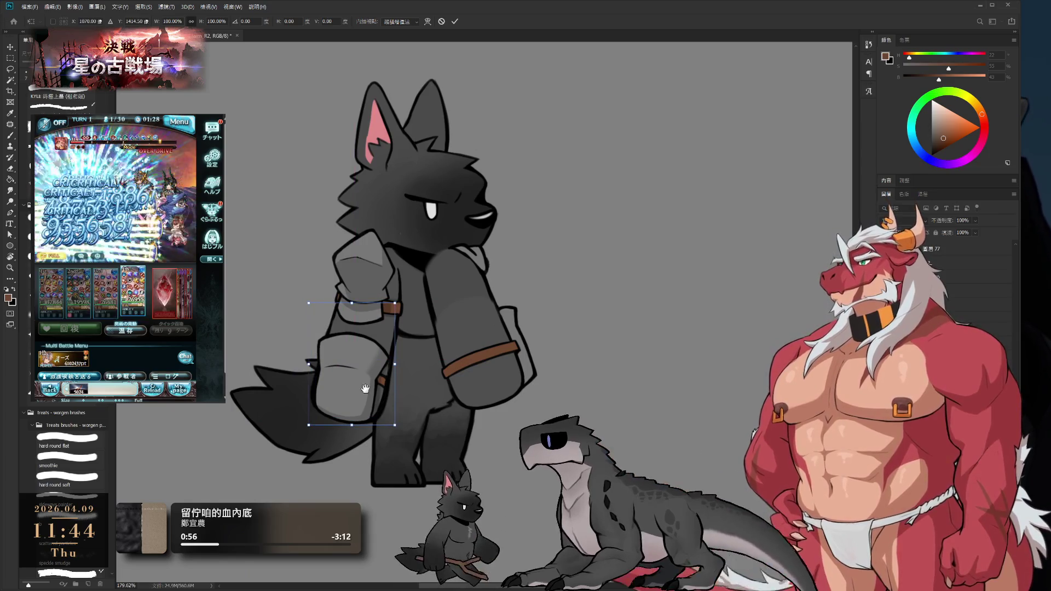
pyautogui.scroll(5, 359, 400)
pyautogui.press('Return')
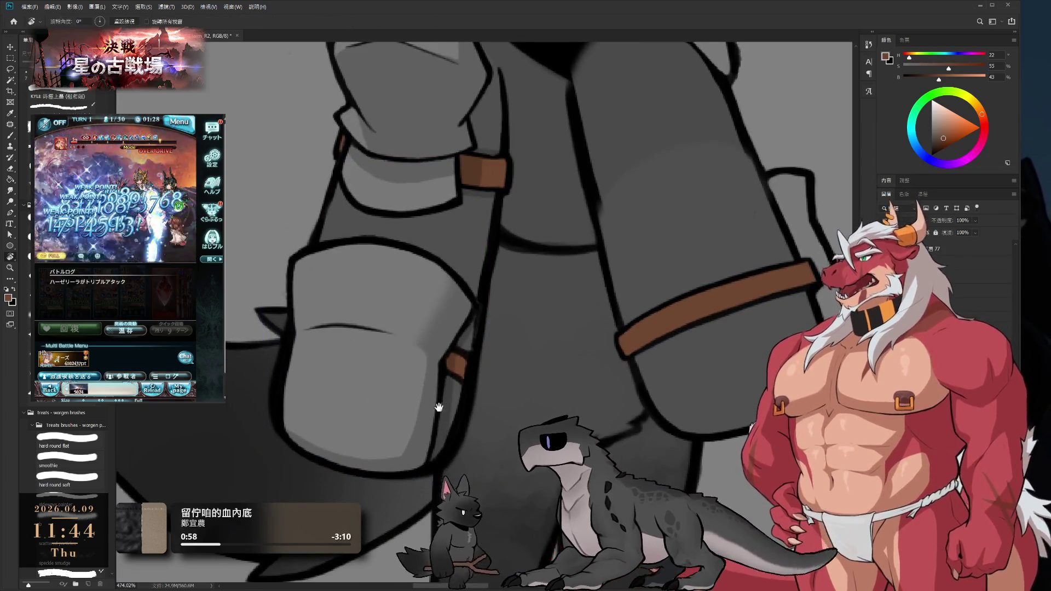
pyautogui.scroll(-3, 547, 327)
pyautogui.press('r')
pyautogui.moveTo(542, 323); pyautogui.dragTo(454, 364)
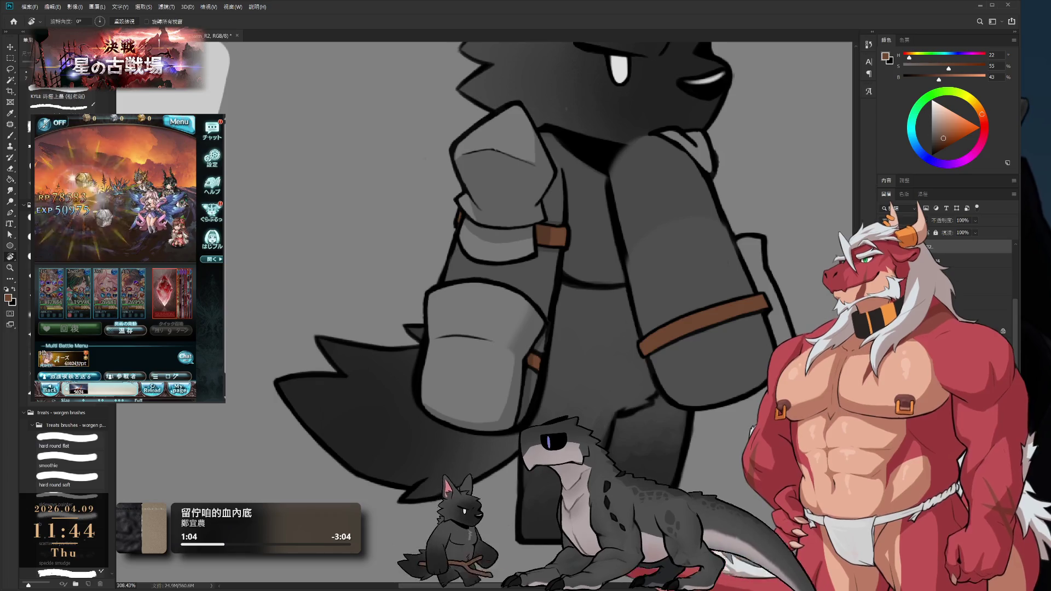
pyautogui.scroll(2, 428, 331)
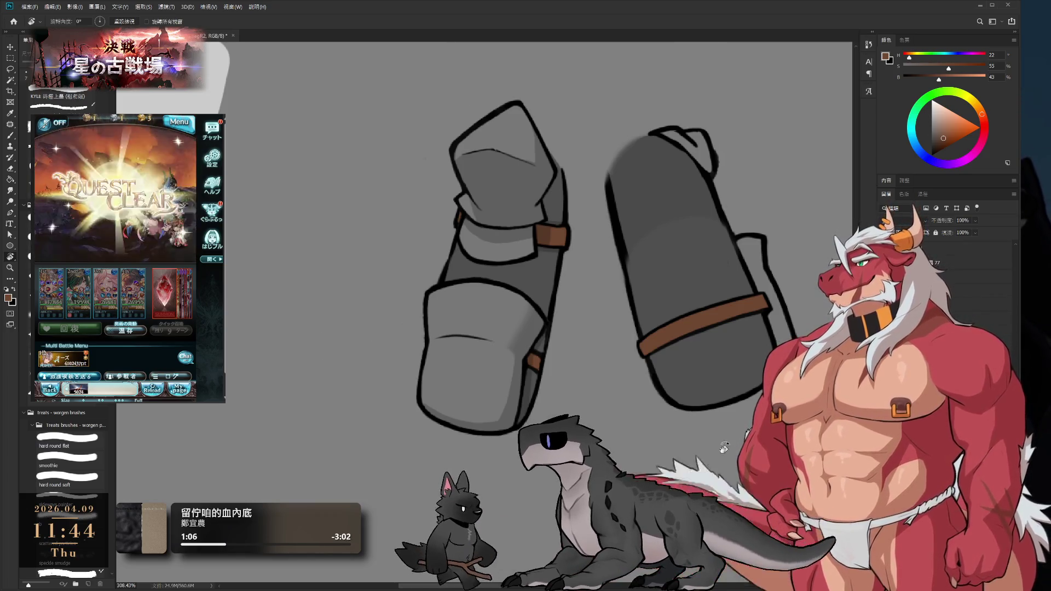
# Redraw the lower cuff's left outline in black down to its bottom corner
pyautogui.moveTo(428, 330); pyautogui.dragTo(437, 350)
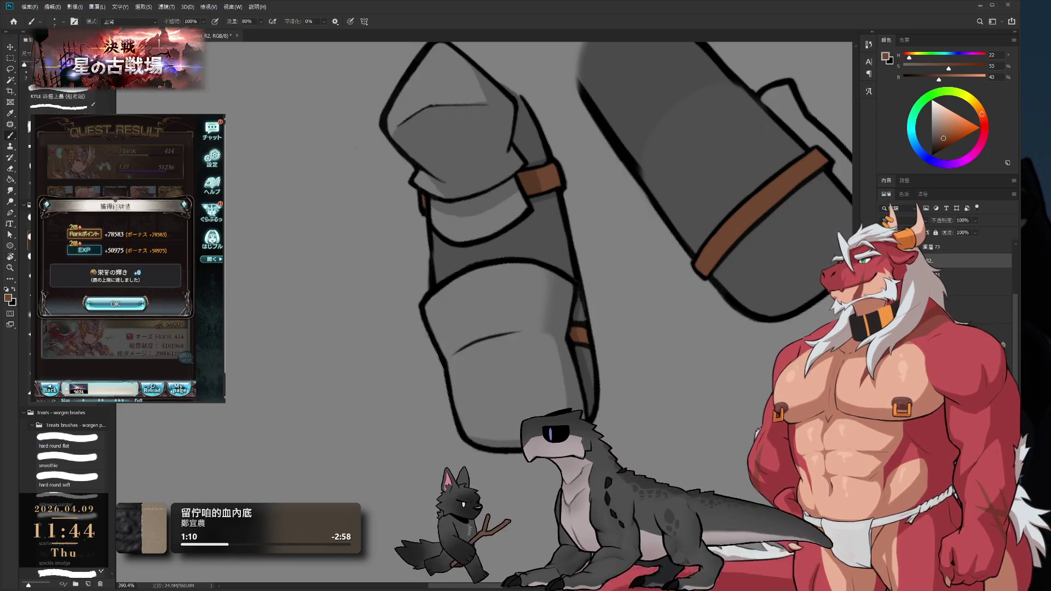
pyautogui.click(136, 302)
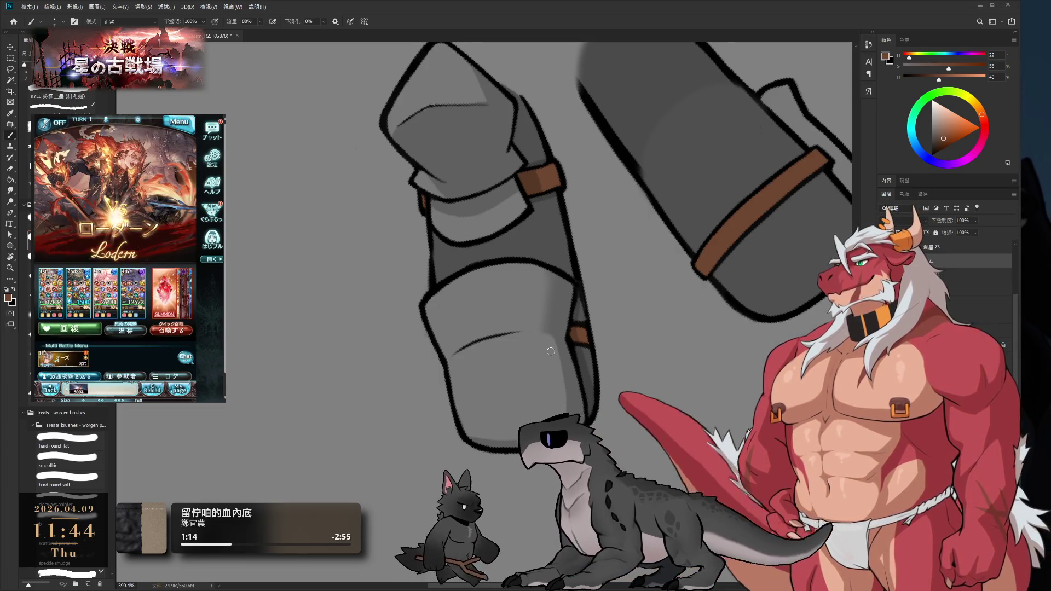
pyautogui.click(932, 155)
pyautogui.moveTo(535, 385); pyautogui.dragTo(568, 301)
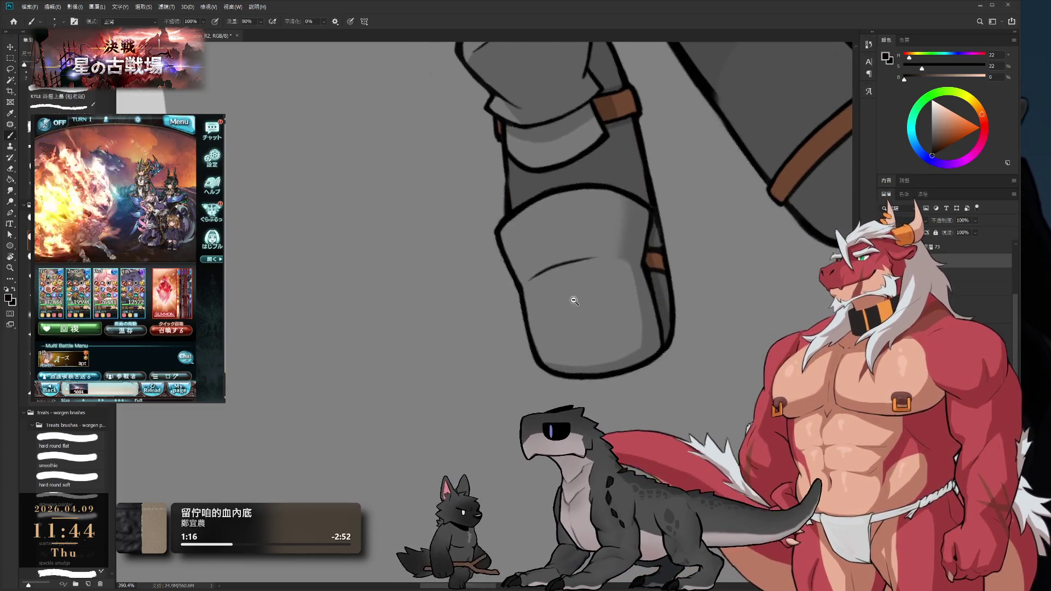
pyautogui.scroll(2, 569, 301)
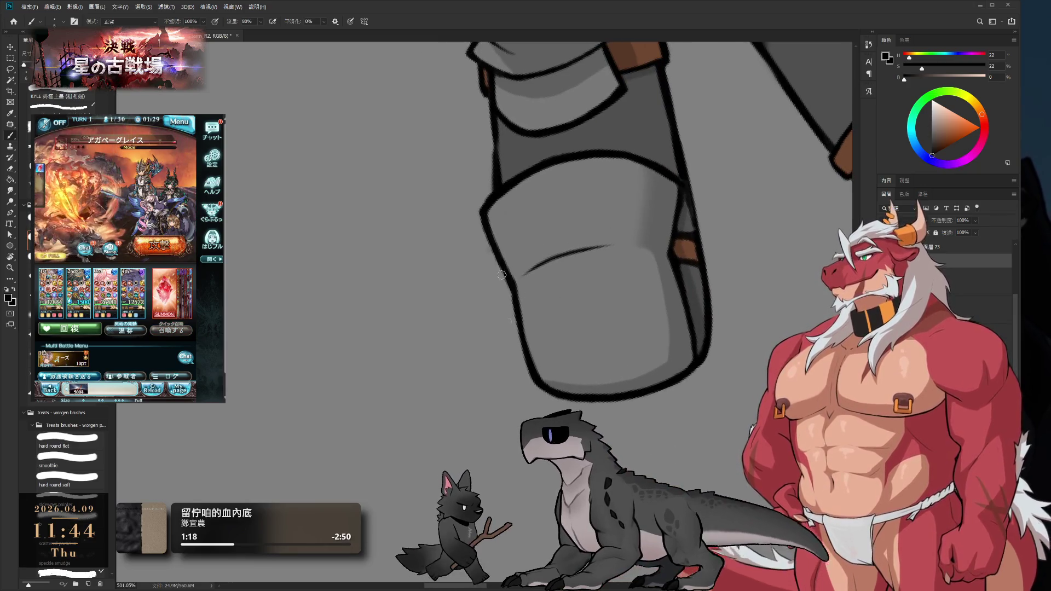
pyautogui.moveTo(501, 262); pyautogui.dragTo(520, 391)
pyautogui.hotkey('ctrl', 'z')
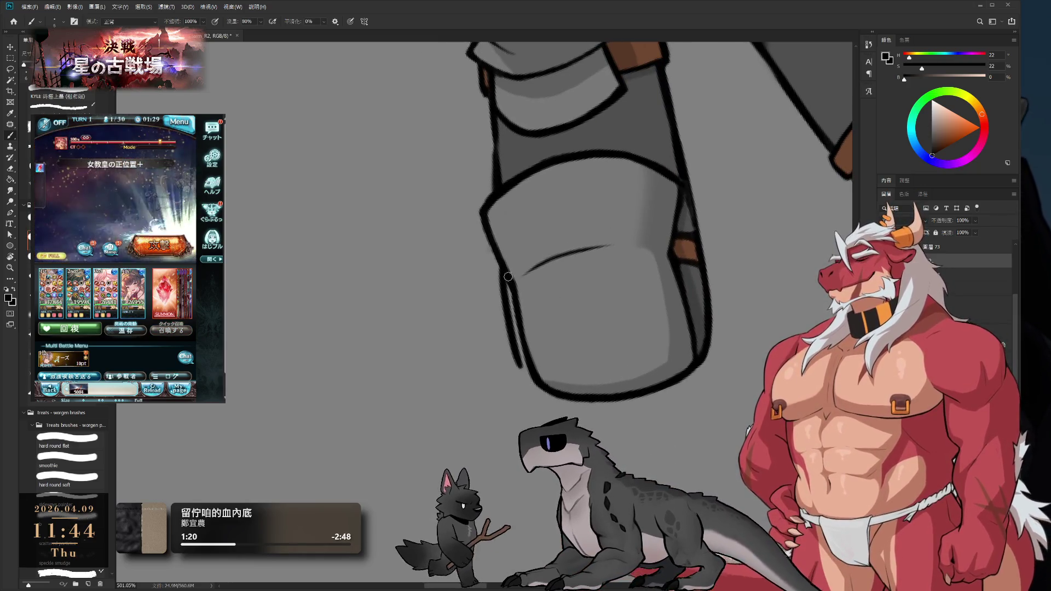
pyautogui.moveTo(508, 277); pyautogui.dragTo(528, 390)
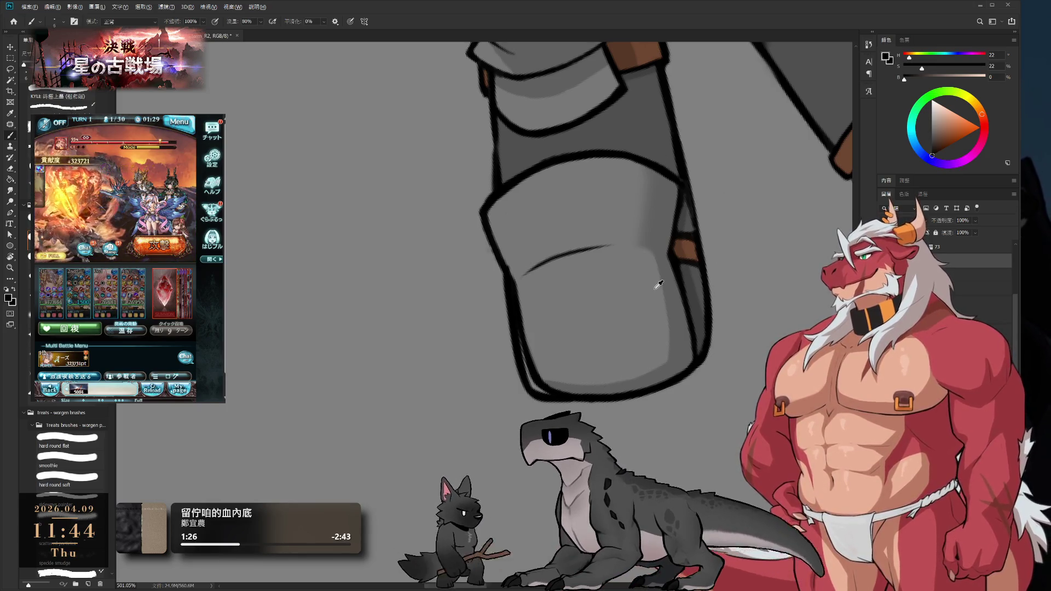
# Sample grey from the cuff and shade along its inner left edge
pyautogui.keyDown('alt'); pyautogui.click(691, 269); pyautogui.keyUp('alt')
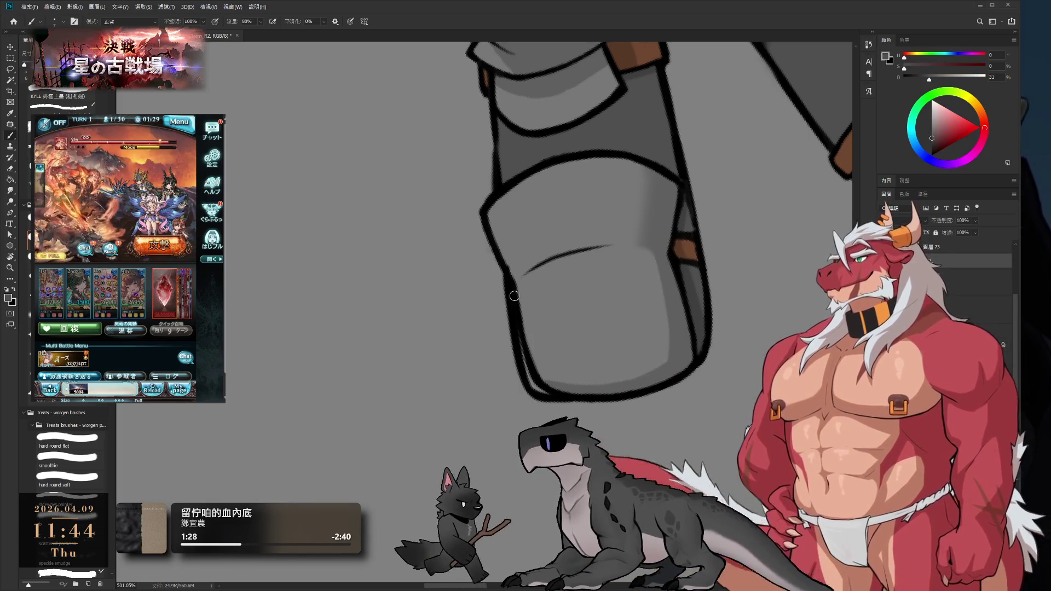
pyautogui.moveTo(515, 312); pyautogui.dragTo(534, 387)
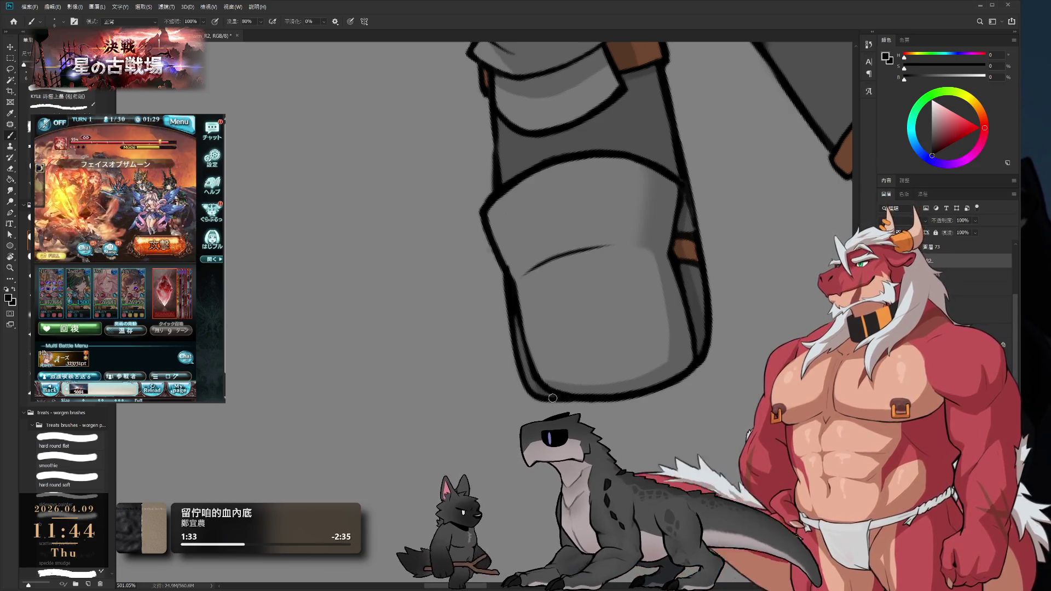
pyautogui.press('r')
pyautogui.moveTo(719, 353)
pyautogui.mouseDown()
pyautogui.moveTo(492, 301)
pyautogui.moveTo(574, 364)
pyautogui.mouseUp()
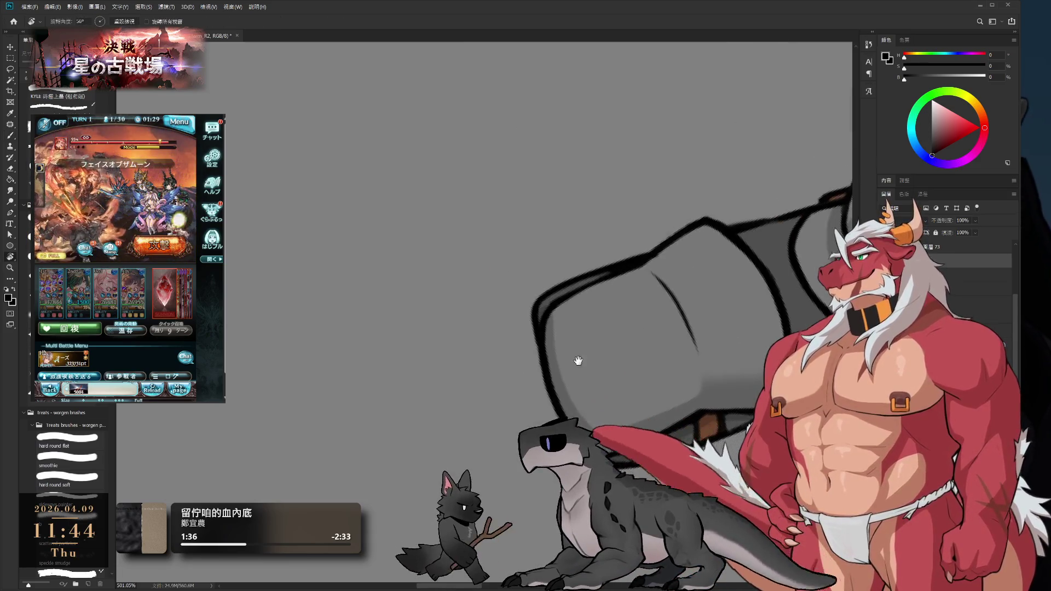
# Sample the black outline colour and paint a dark line along the brown strap's top edge
pyautogui.press('e')
pyautogui.press('b')
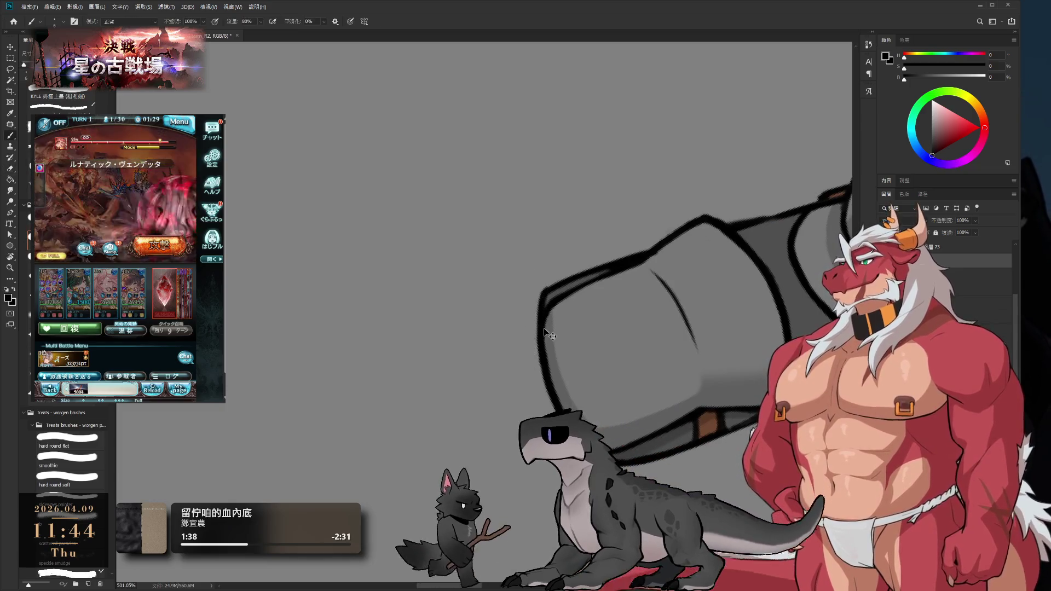
pyautogui.scroll(-5, 571, 306)
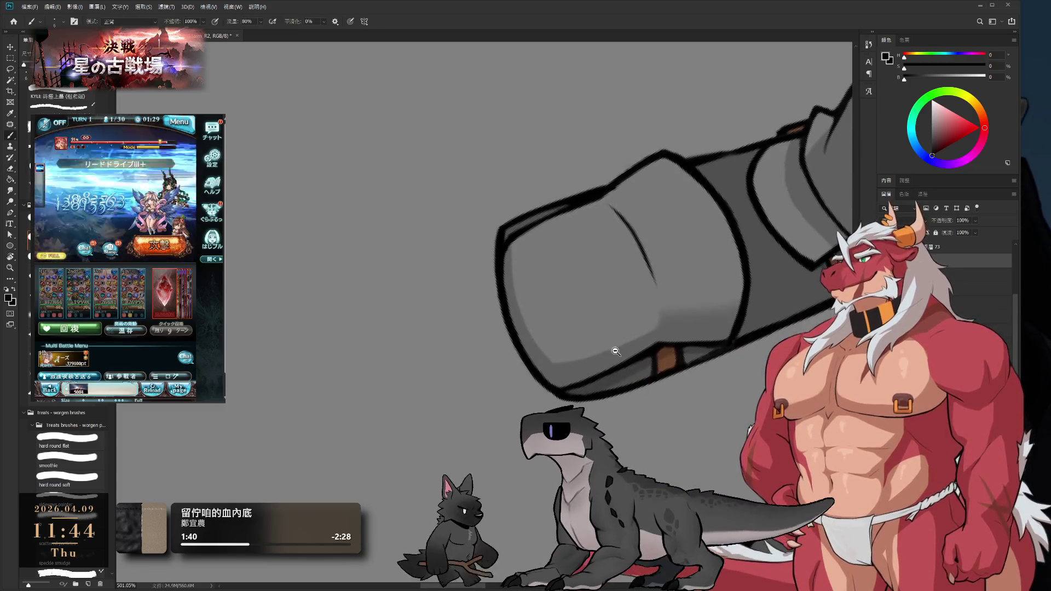
pyautogui.scroll(5, 564, 300)
pyautogui.press('r')
pyautogui.moveTo(564, 300)
pyautogui.mouseDown()
pyautogui.moveTo(566, 156)
pyautogui.moveTo(624, 303)
pyautogui.mouseUp()
pyautogui.scroll(3, 624, 303)
pyautogui.moveTo(694, 334)
pyautogui.mouseDown()
pyautogui.moveTo(635, 330)
pyautogui.moveTo(629, 296)
pyautogui.mouseUp()
pyautogui.press('b')
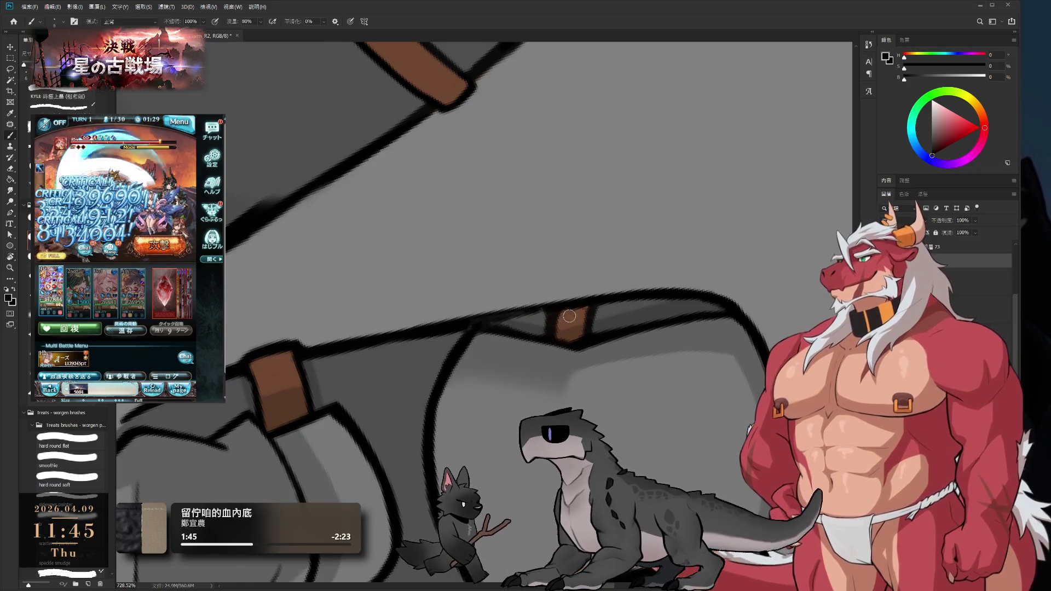
pyautogui.keyDown('alt'); pyautogui.click(565, 310); pyautogui.keyUp('alt')
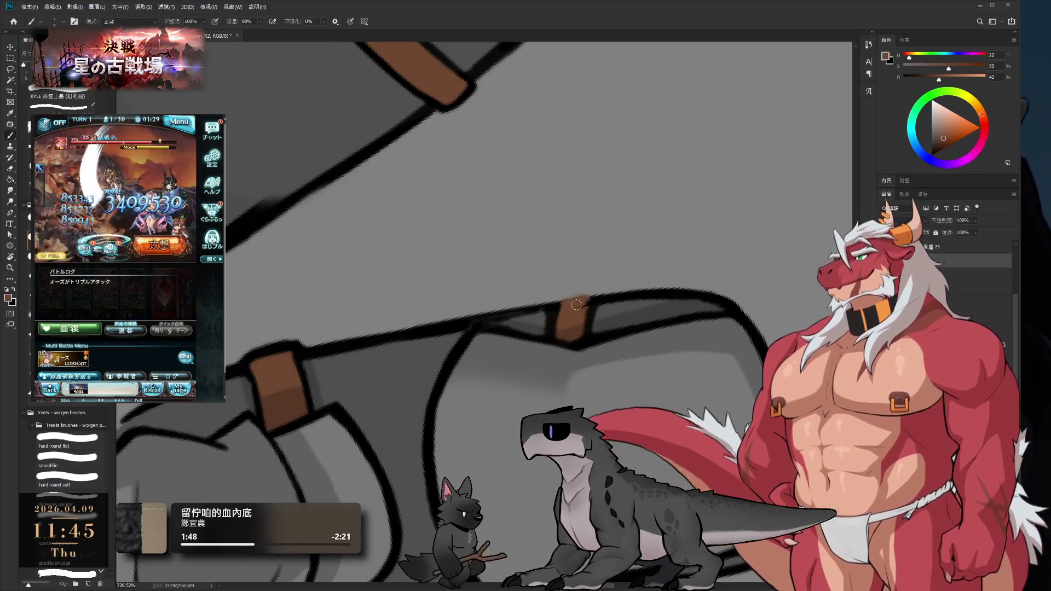
pyautogui.keyDown('alt'); pyautogui.click(553, 310); pyautogui.keyUp('alt')
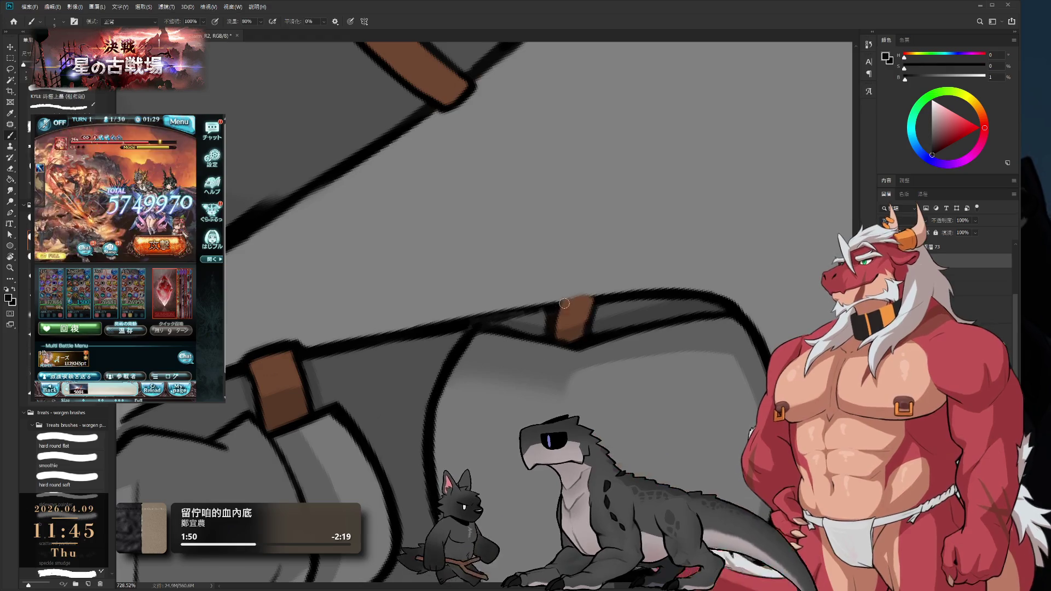
pyautogui.moveTo(552, 300)
pyautogui.mouseDown()
pyautogui.moveTo(606, 293)
pyautogui.moveTo(561, 302)
pyautogui.mouseUp()
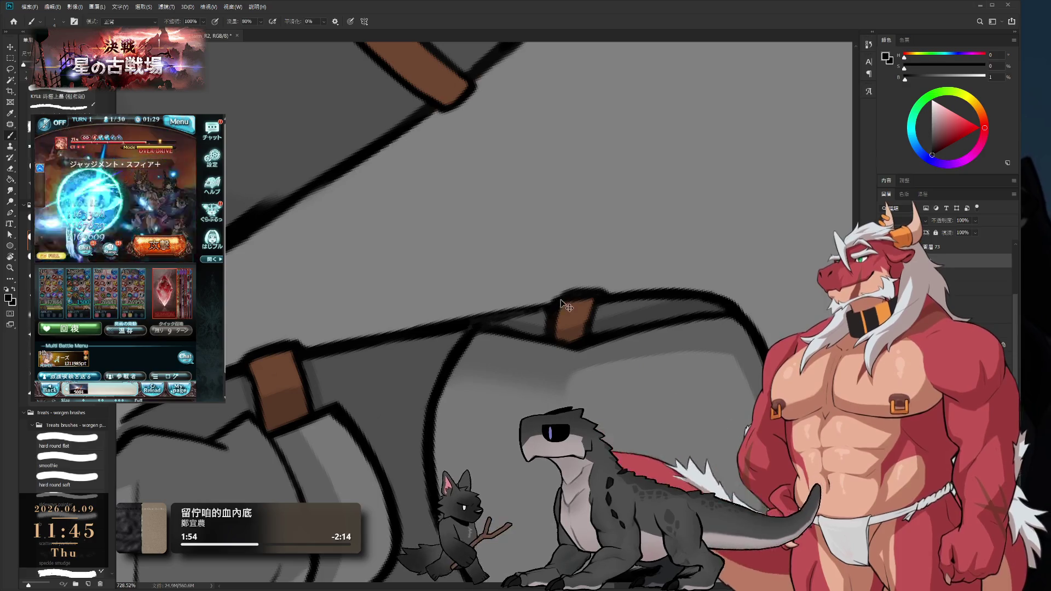
pyautogui.keyDown('alt'); pyautogui.click(588, 302); pyautogui.keyUp('alt')
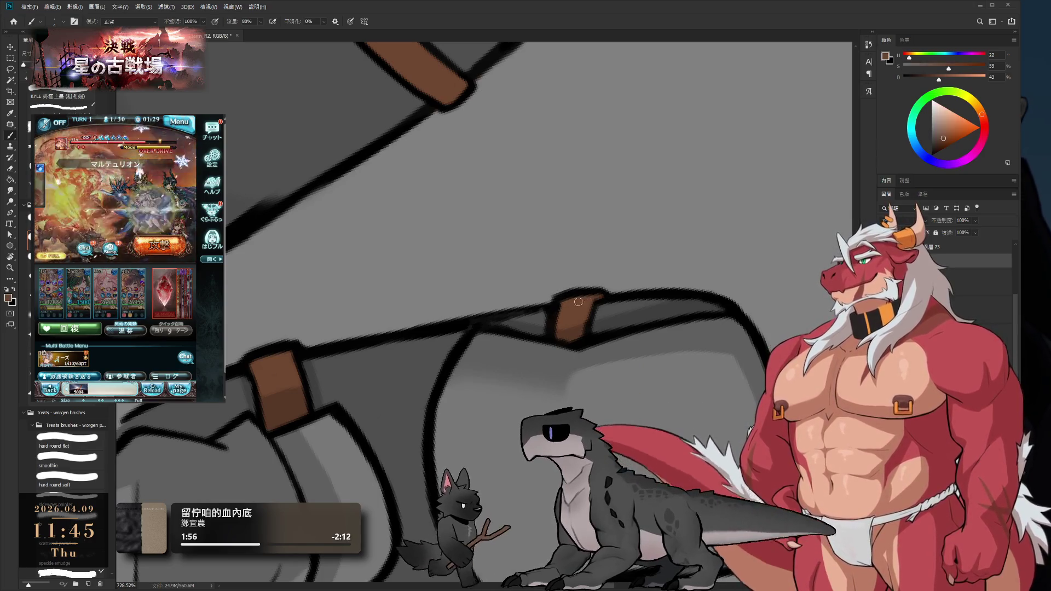
# Reset black as the painting colour and zoom out to show both gauntlets centred
pyautogui.press('e')
pyautogui.moveTo(637, 294); pyautogui.dragTo(547, 350)
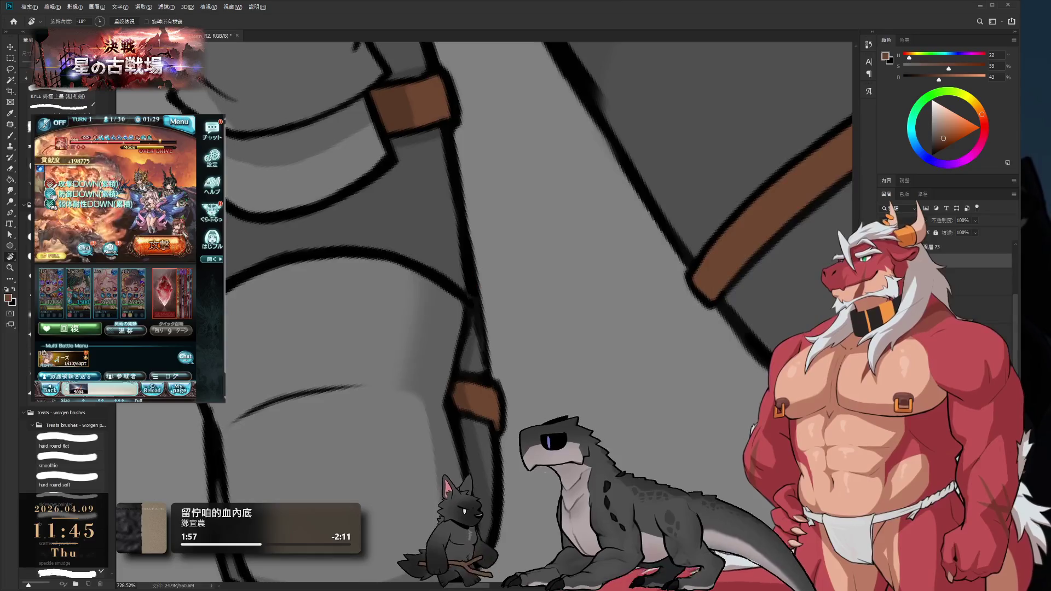
pyautogui.scroll(-2, 517, 400)
pyautogui.press('b')
pyautogui.press('d')
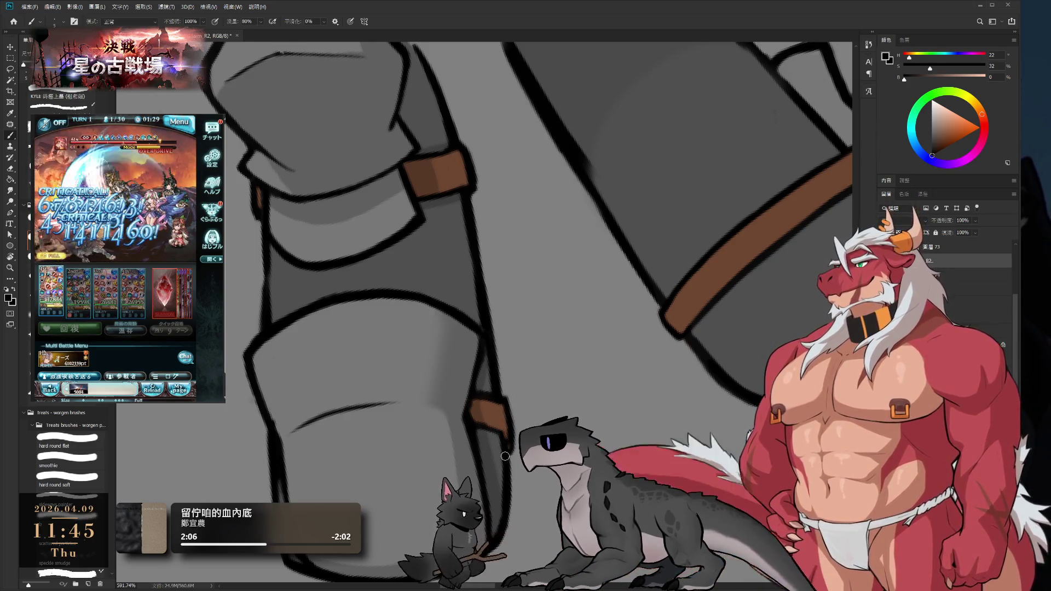
pyautogui.hotkey('ctrl', '0')
pyautogui.press('r')
pyautogui.moveTo(665, 423); pyautogui.dragTo(665, 423)
pyautogui.moveTo(550, 465); pyautogui.dragTo(622, 351)
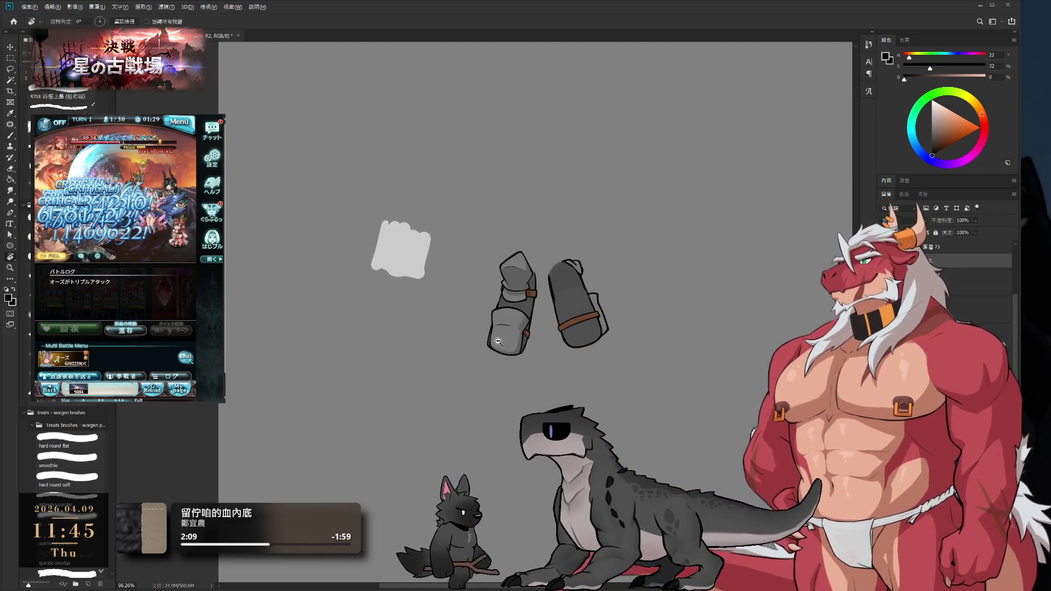
# Save the gauntlet drawing with Ctrl+S
pyautogui.hotkey('ctrl', 's')
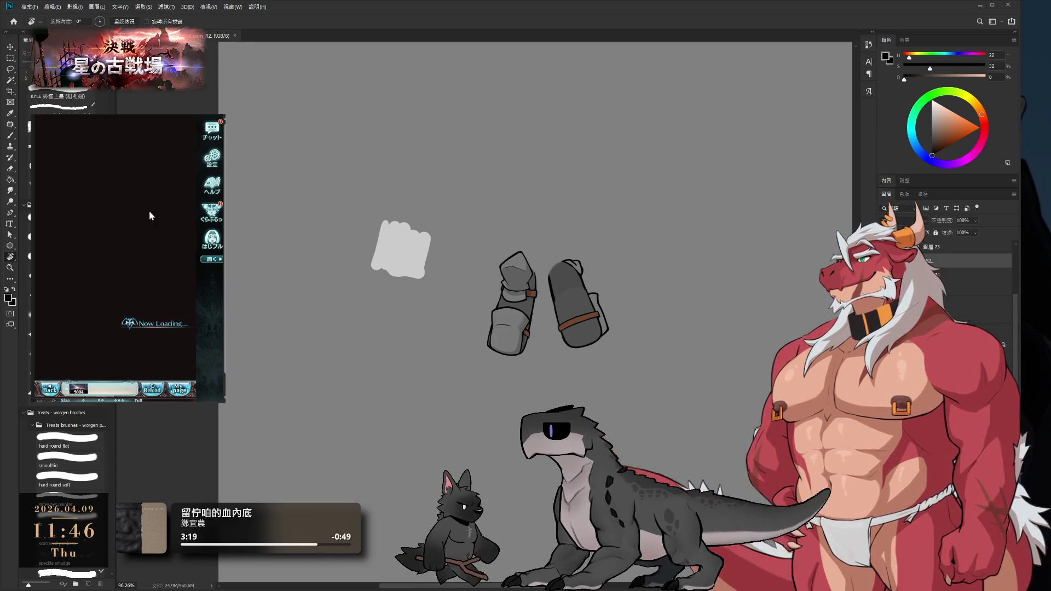
pyautogui.click(147, 327)
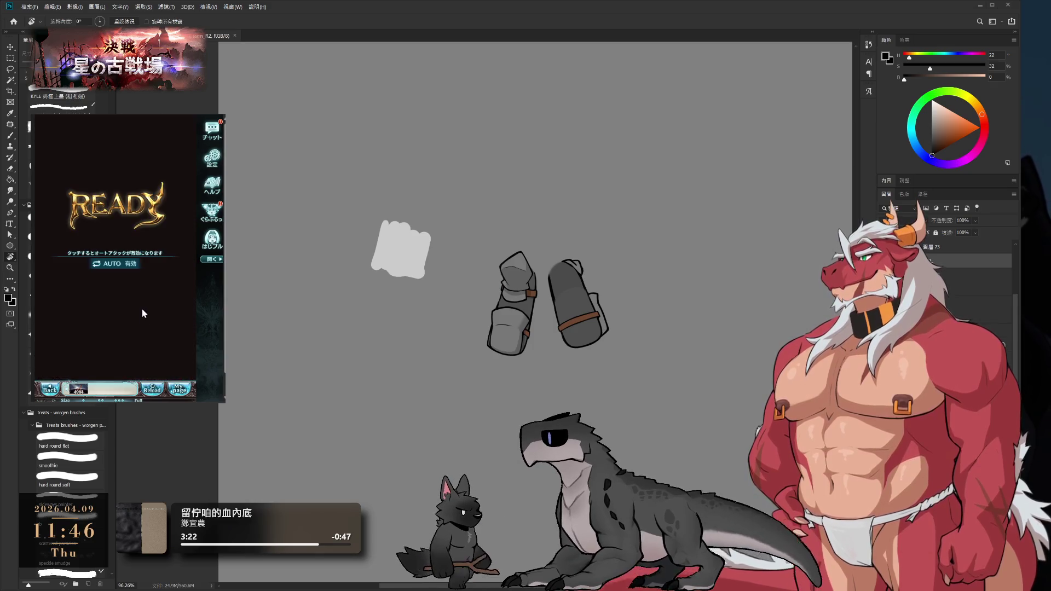
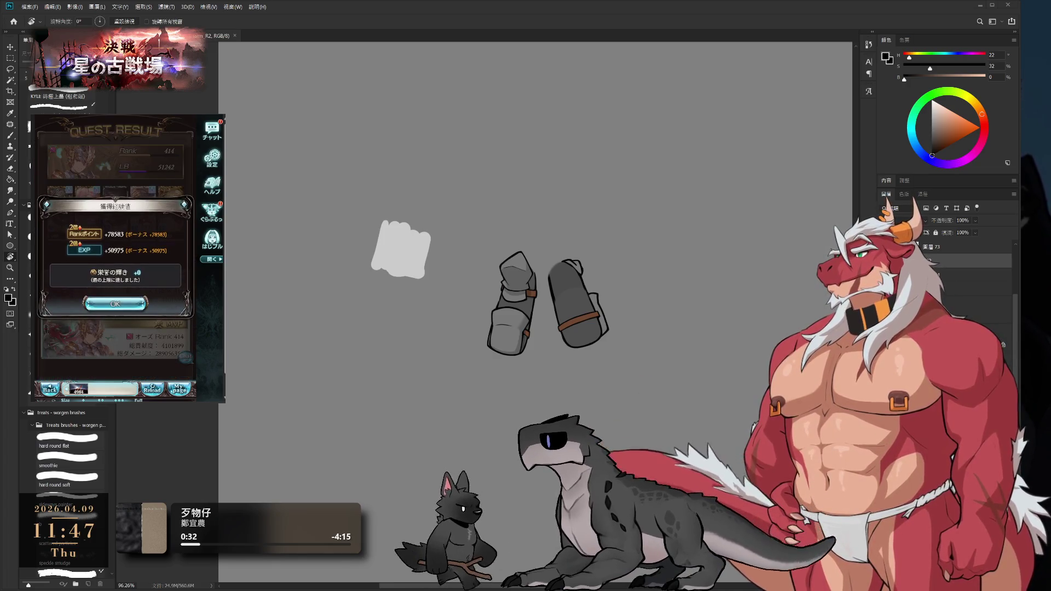
# Dismiss the game's quest popup and undo the brown strap on the right gauntlet piece
pyautogui.click(129, 304)
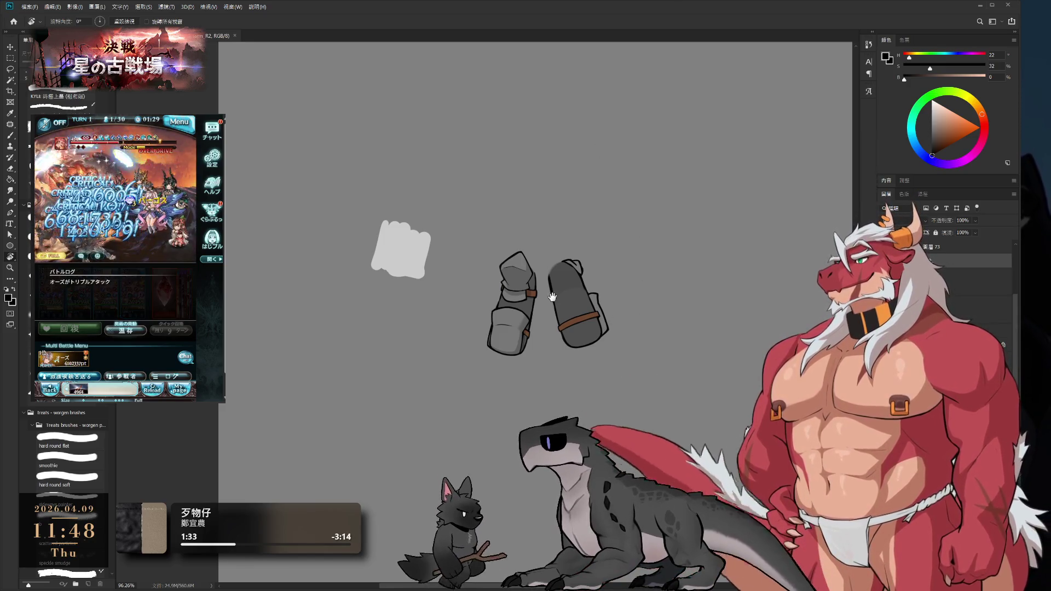
pyautogui.hscroll(-2, 597, 296)
pyautogui.scroll(5, 596, 296)
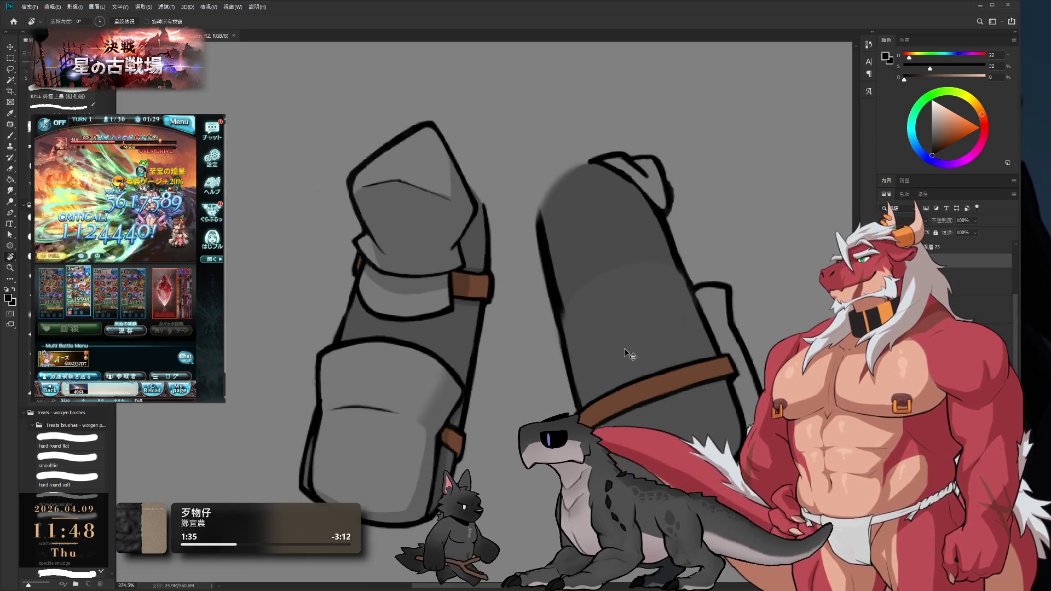
pyautogui.hotkey('ctrl', 'z')
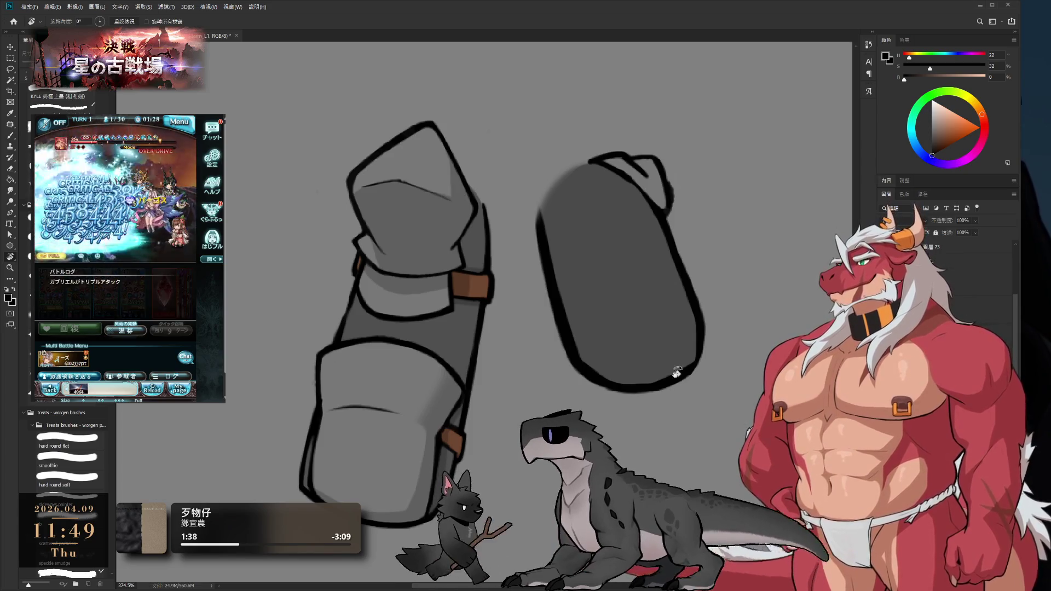
# Load the Brush with the piece's dark grey at size 20 and tilt the view about 13 degrees
pyautogui.press('b')
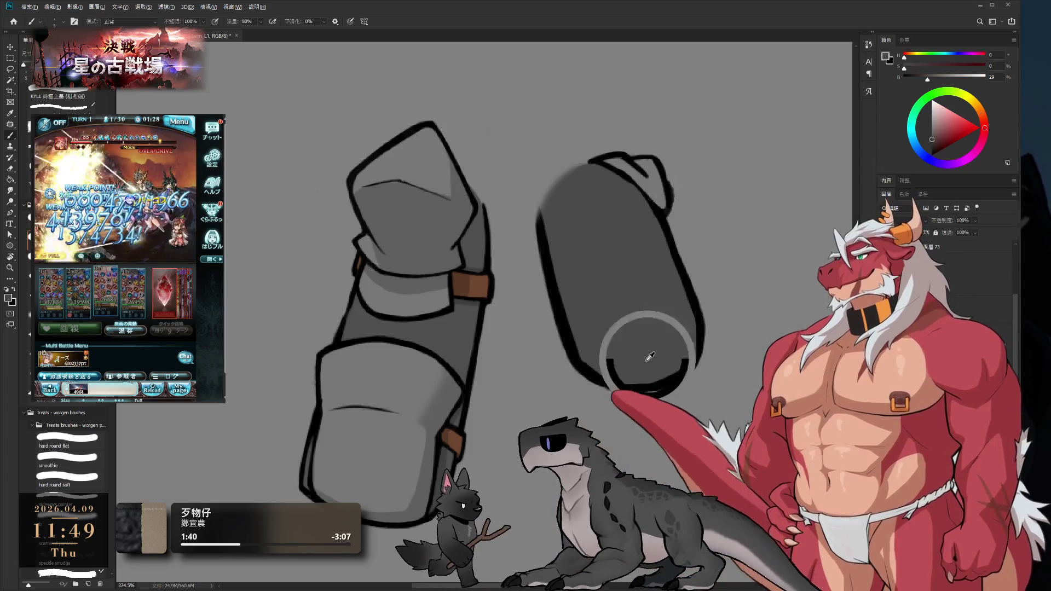
pyautogui.keyDown('alt'); pyautogui.click(581, 235); pyautogui.keyUp('alt')
pyautogui.press(']')
pyautogui.press(']')
pyautogui.press(']')
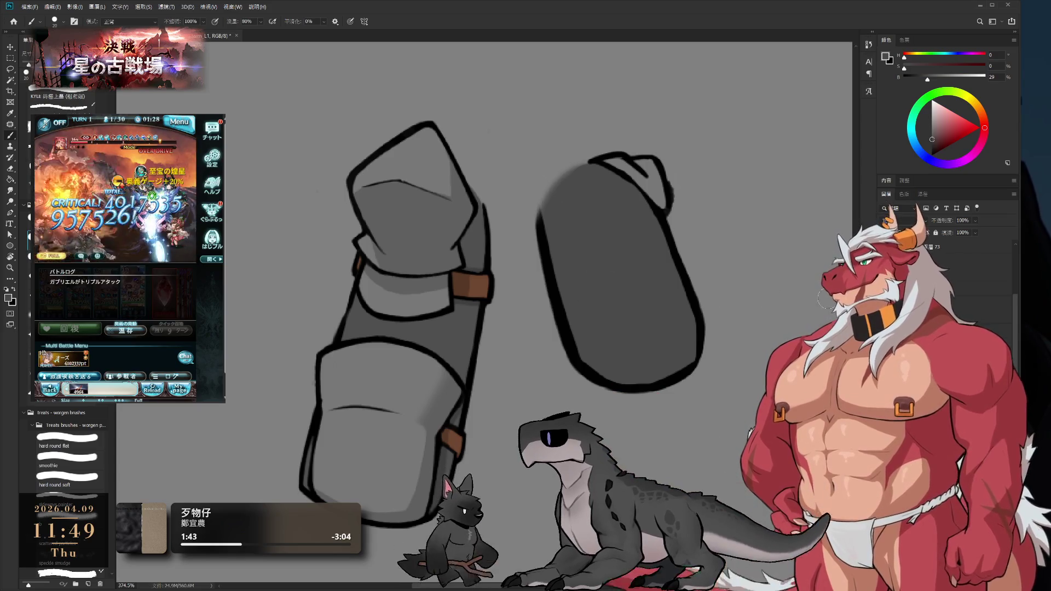
pyautogui.hotkey('ctrl', 'z')
pyautogui.hotkey('ctrl', 'shift', 'z')
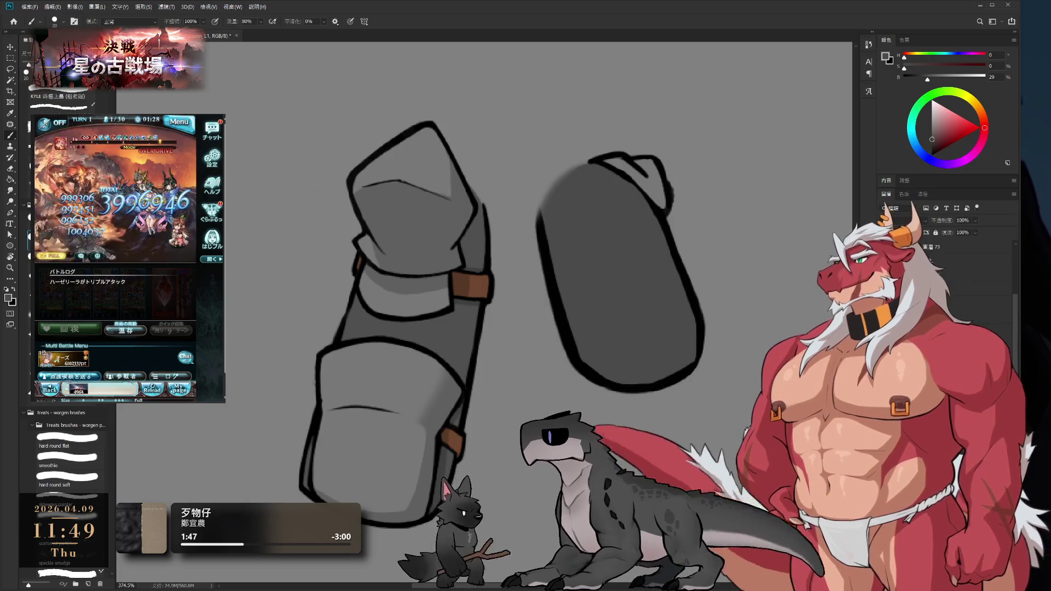
pyautogui.press('[')
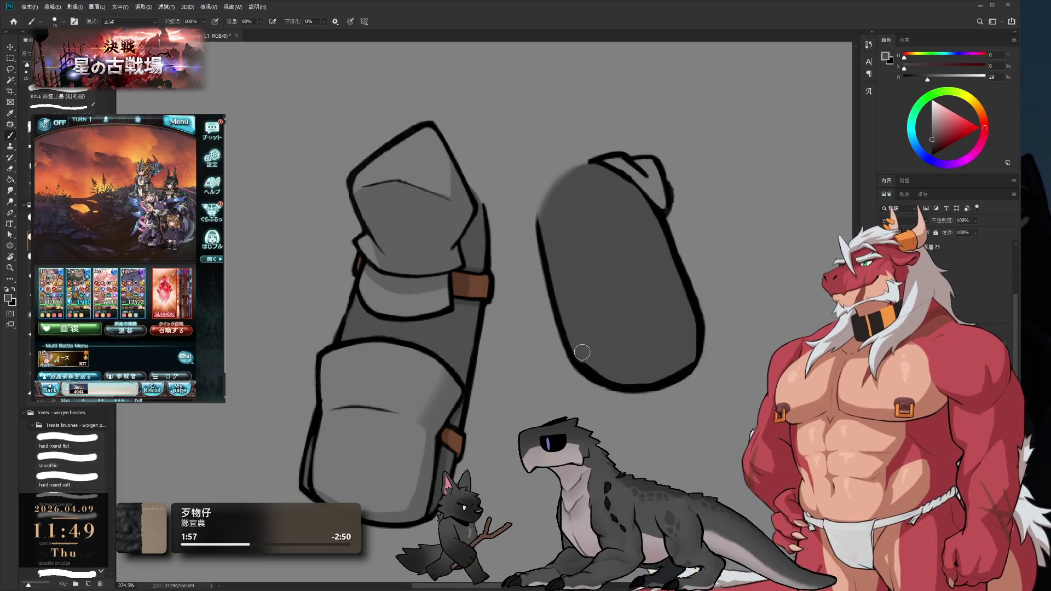
pyautogui.press(']')
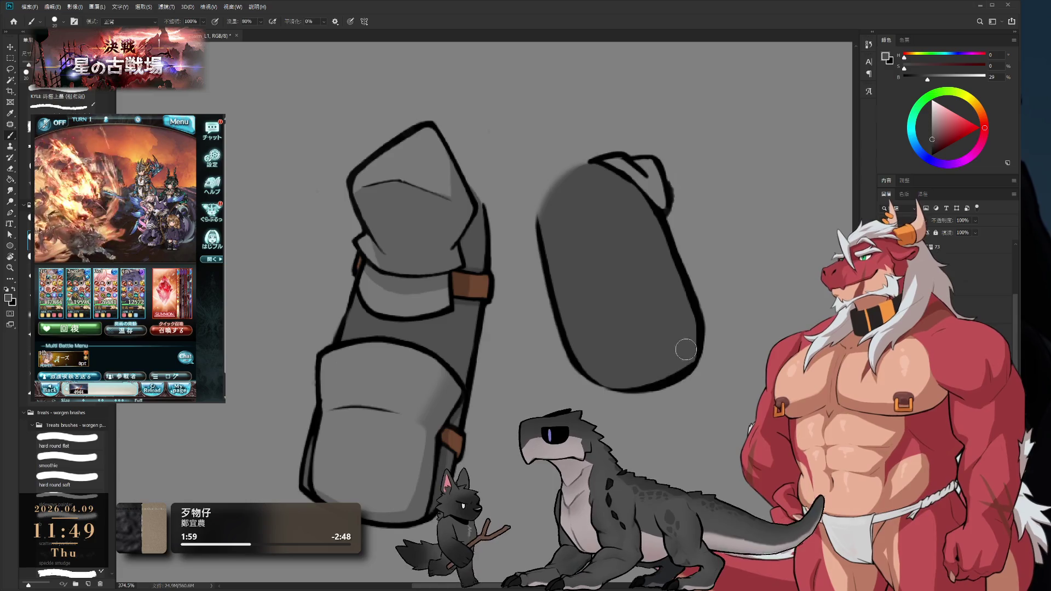
pyautogui.press('r')
pyautogui.moveTo(684, 345)
pyautogui.mouseDown()
pyautogui.moveTo(708, 272)
pyautogui.moveTo(698, 241)
pyautogui.mouseUp()
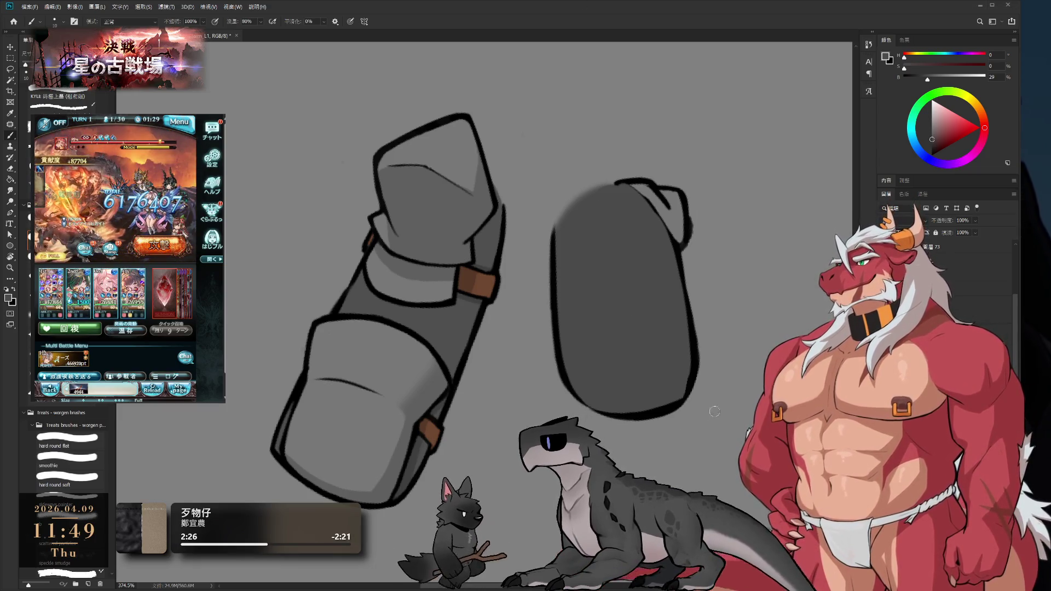
# Rotate the canvas view so both gauntlet pieces lie sideways, with the Brush active
pyautogui.press('r')
pyautogui.moveTo(657, 389); pyautogui.dragTo(621, 352)
pyautogui.press('e')
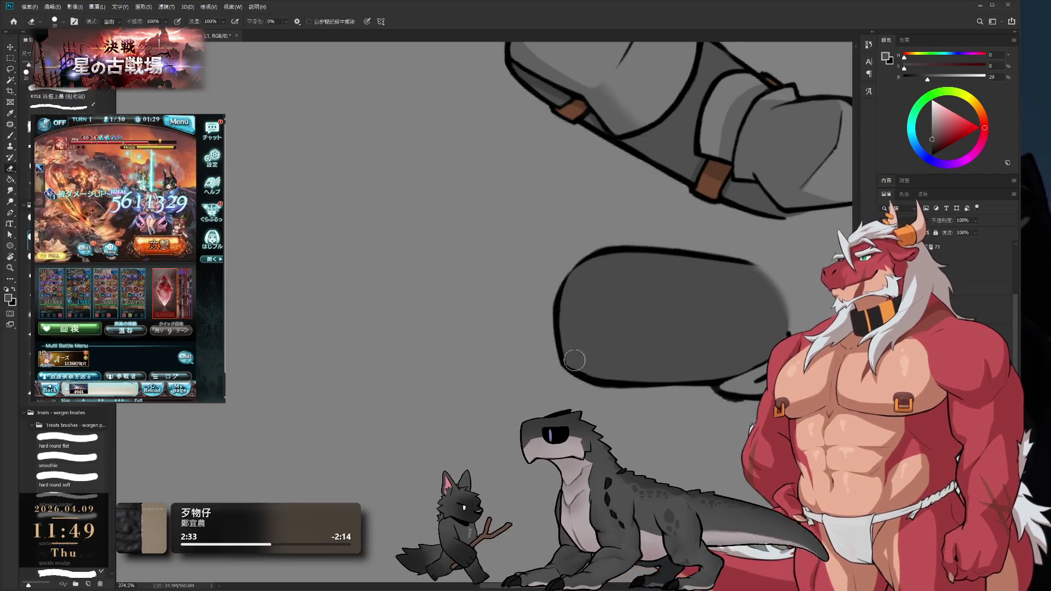
pyautogui.press('b')
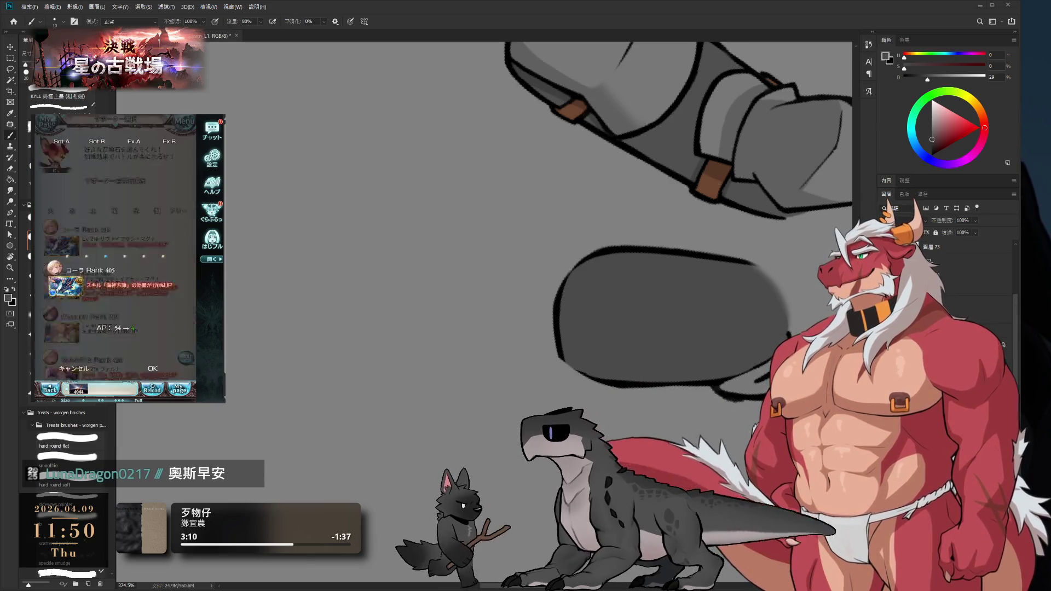
pyautogui.click(125, 301)
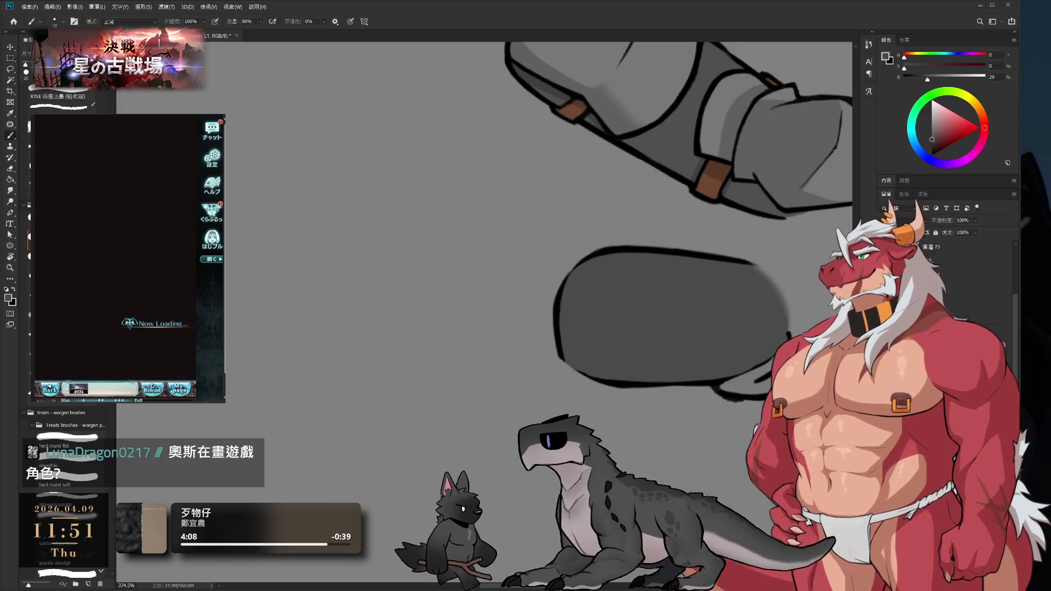
pyautogui.click(153, 371)
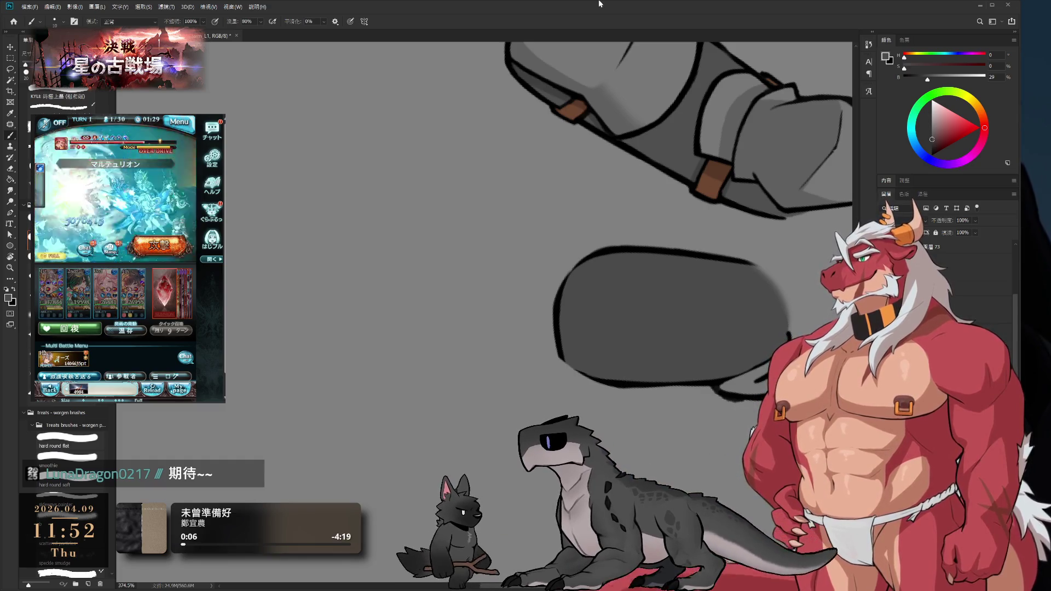
pyautogui.moveTo(605, 292); pyautogui.dragTo(560, 329)
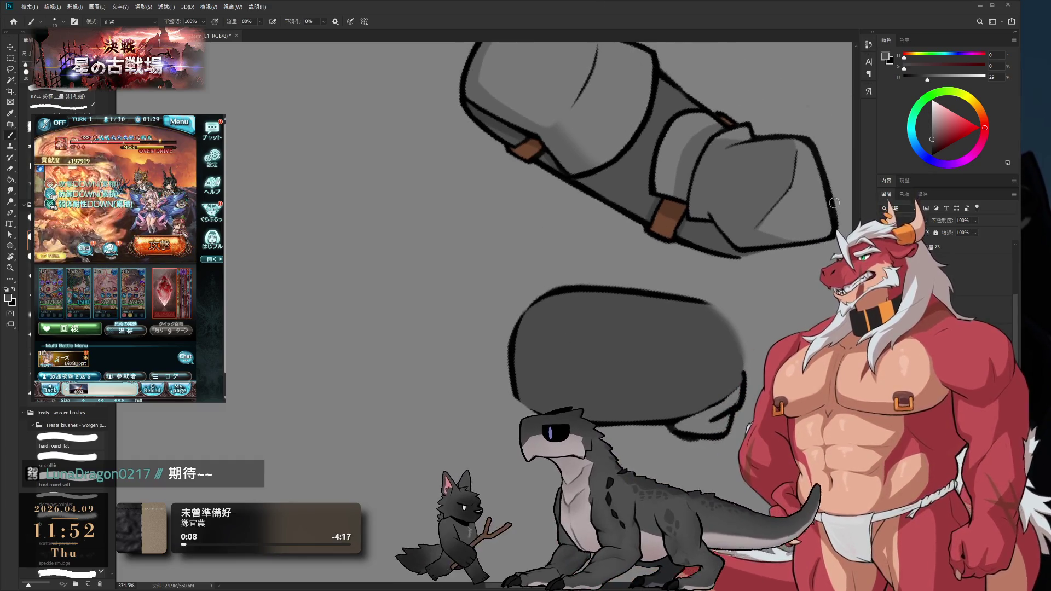
# Thin the piece's left outline, then redraw and darken its left and top-left black edge
pyautogui.scroll(3, 621, 232)
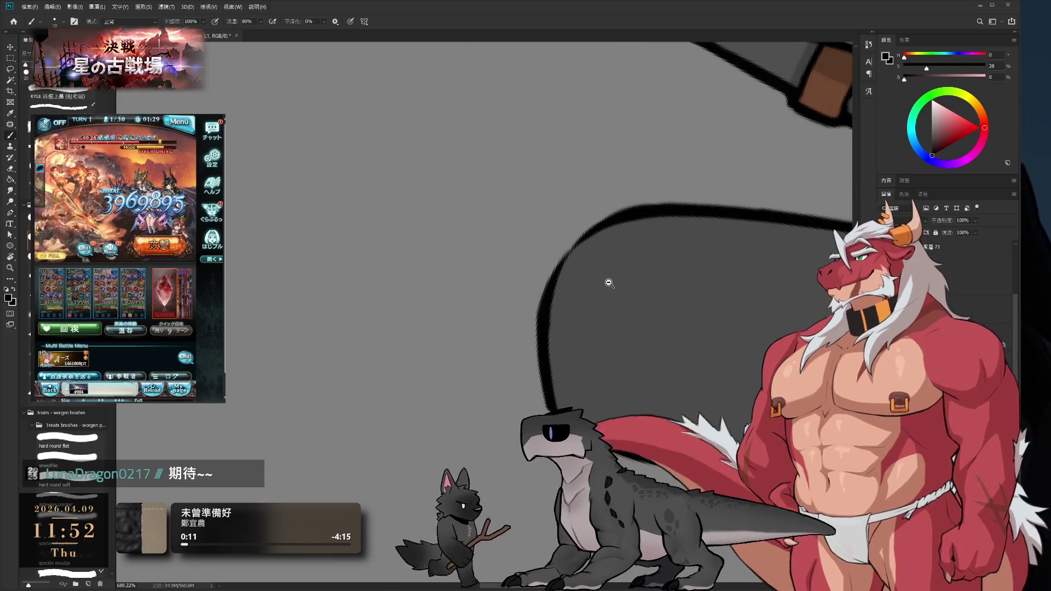
pyautogui.press('r')
pyautogui.moveTo(686, 336); pyautogui.dragTo(539, 234)
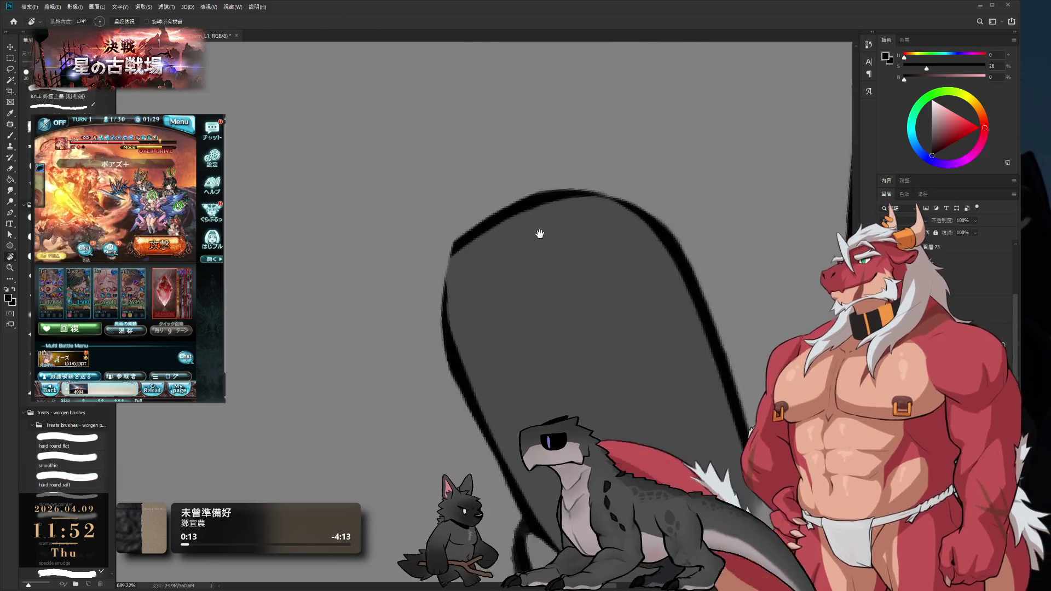
pyautogui.scroll(-3, 496, 190)
pyautogui.moveTo(623, 247); pyautogui.dragTo(621, 285)
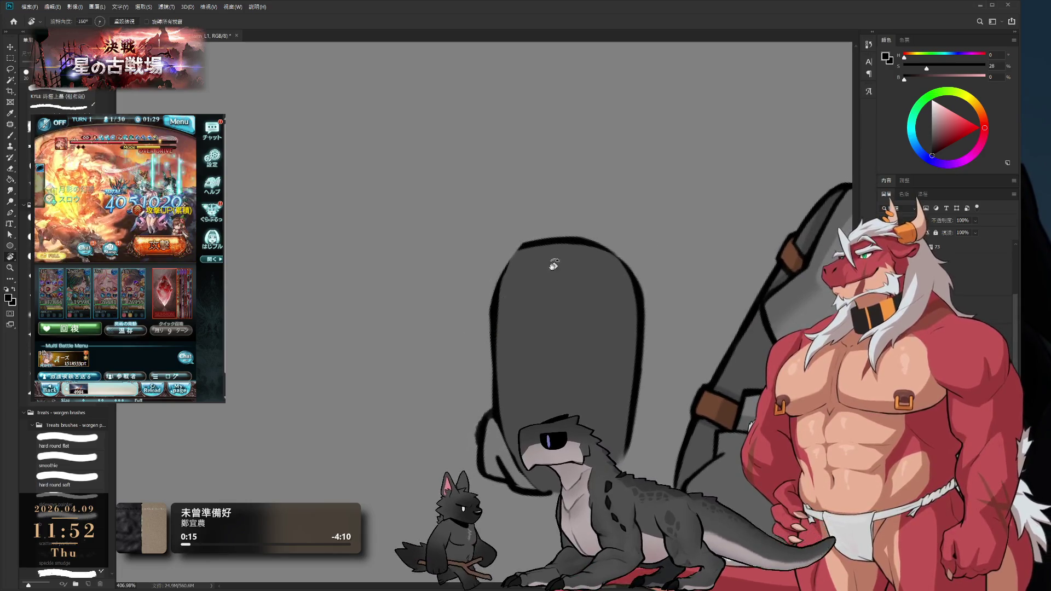
pyautogui.press('e')
pyautogui.moveTo(493, 284); pyautogui.dragTo(490, 356)
pyautogui.press('b')
pyautogui.press('b')
pyautogui.moveTo(523, 244); pyautogui.dragTo(499, 285)
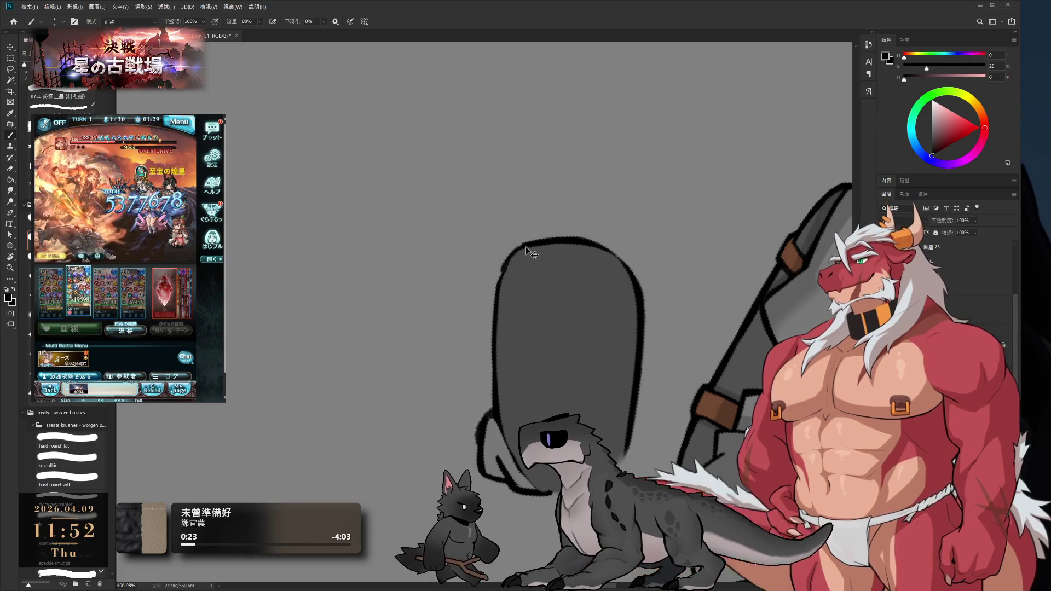
pyautogui.moveTo(530, 250); pyautogui.dragTo(502, 275)
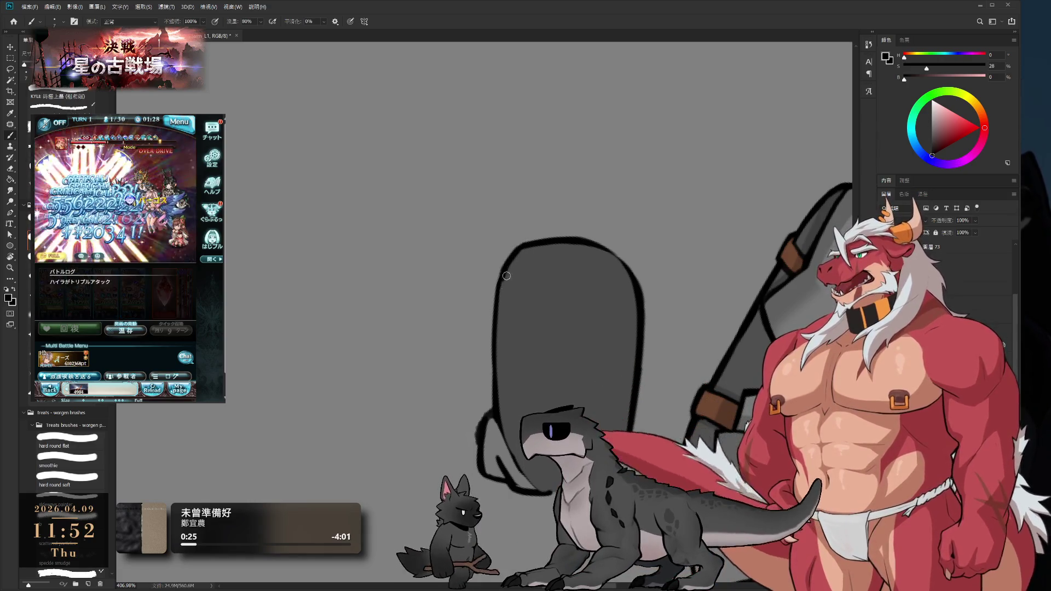
pyautogui.moveTo(504, 274)
pyautogui.mouseDown()
pyautogui.moveTo(494, 381)
pyautogui.moveTo(495, 353)
pyautogui.mouseUp()
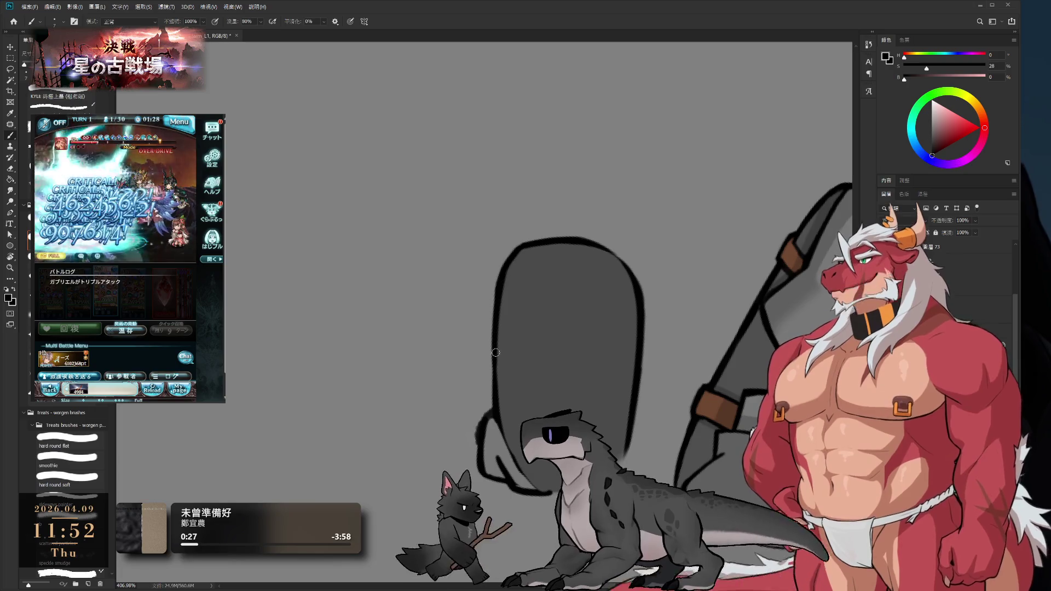
pyautogui.moveTo(497, 422); pyautogui.dragTo(494, 342)
pyautogui.moveTo(505, 261); pyautogui.dragTo(512, 258)
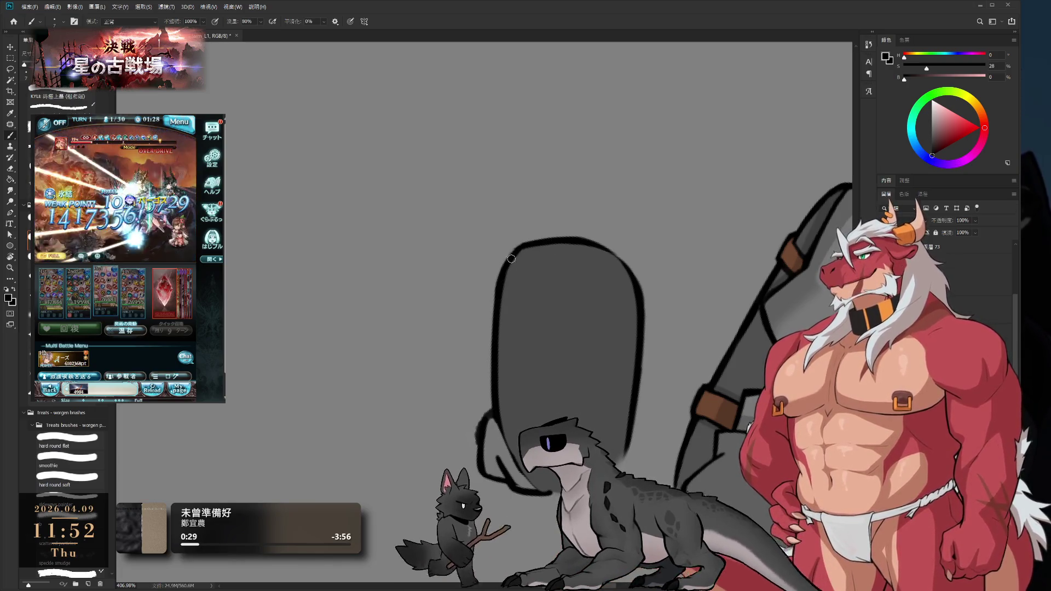
# Stand the right piece upright and paint mid grey above the top of the bean shape
pyautogui.press('r')
pyautogui.moveTo(643, 280)
pyautogui.mouseDown()
pyautogui.moveTo(648, 337)
pyautogui.moveTo(597, 397)
pyautogui.mouseUp()
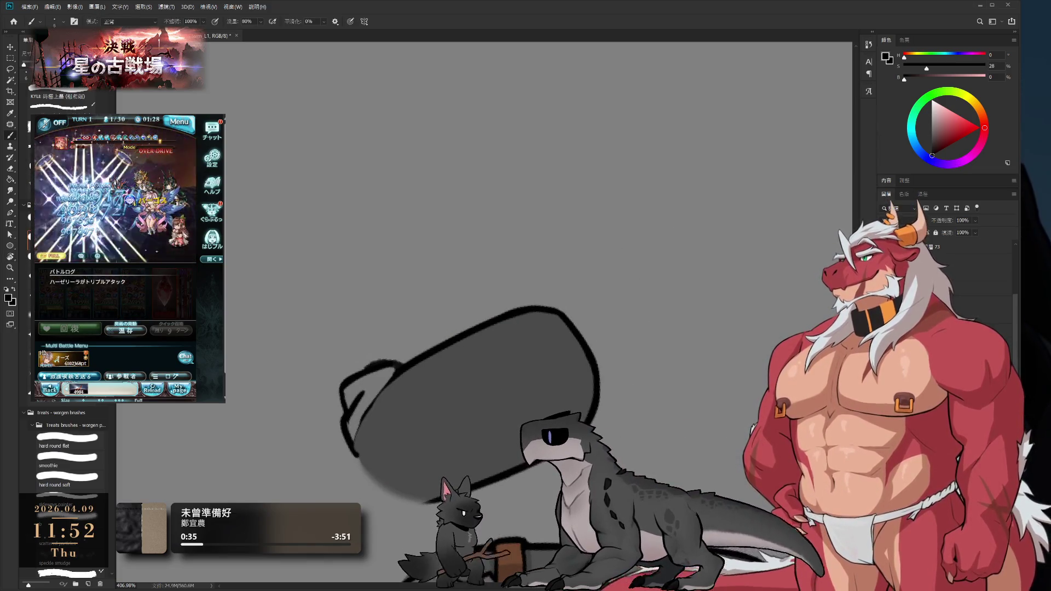
pyautogui.press('r')
pyautogui.moveTo(548, 383)
pyautogui.mouseDown()
pyautogui.moveTo(453, 216)
pyautogui.moveTo(606, 342)
pyautogui.mouseUp()
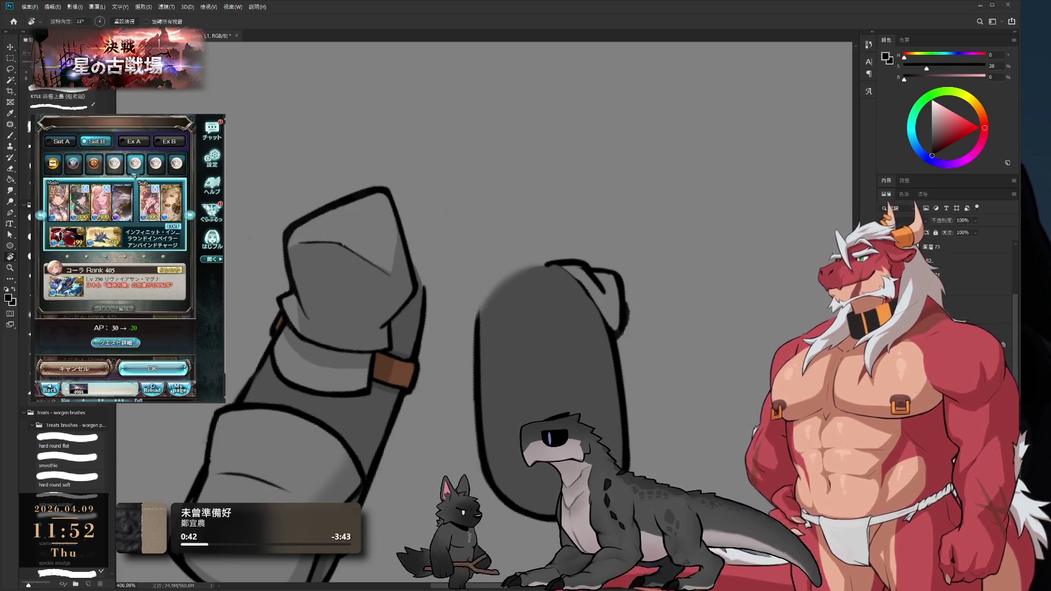
pyautogui.click(153, 368)
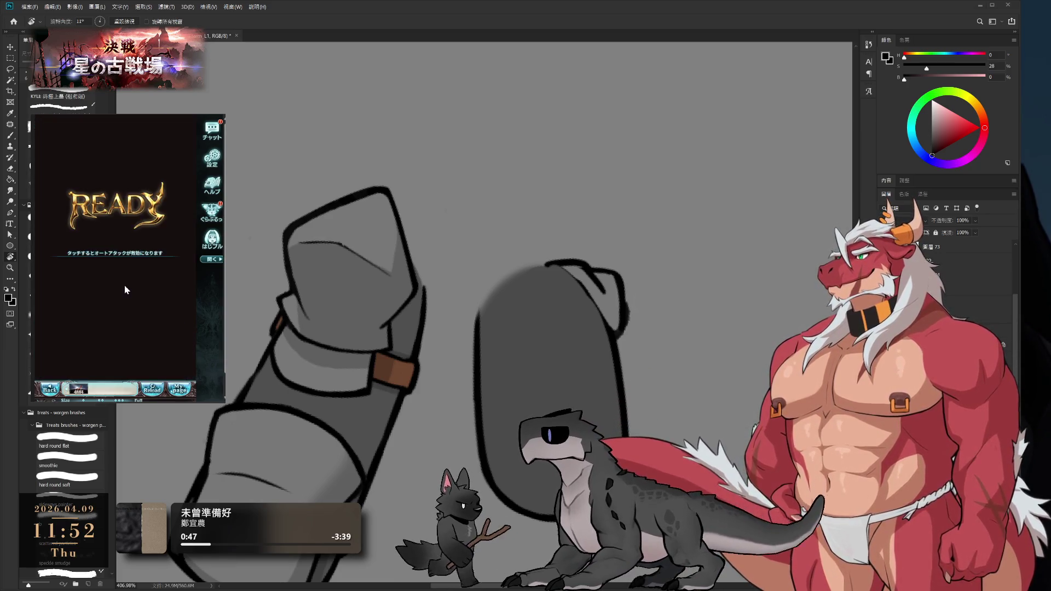
pyautogui.press('b')
pyautogui.keyDown('alt'); pyautogui.click(506, 306); pyautogui.keyUp('alt')
pyautogui.press(']')
pyautogui.press(']')
pyautogui.press(']')
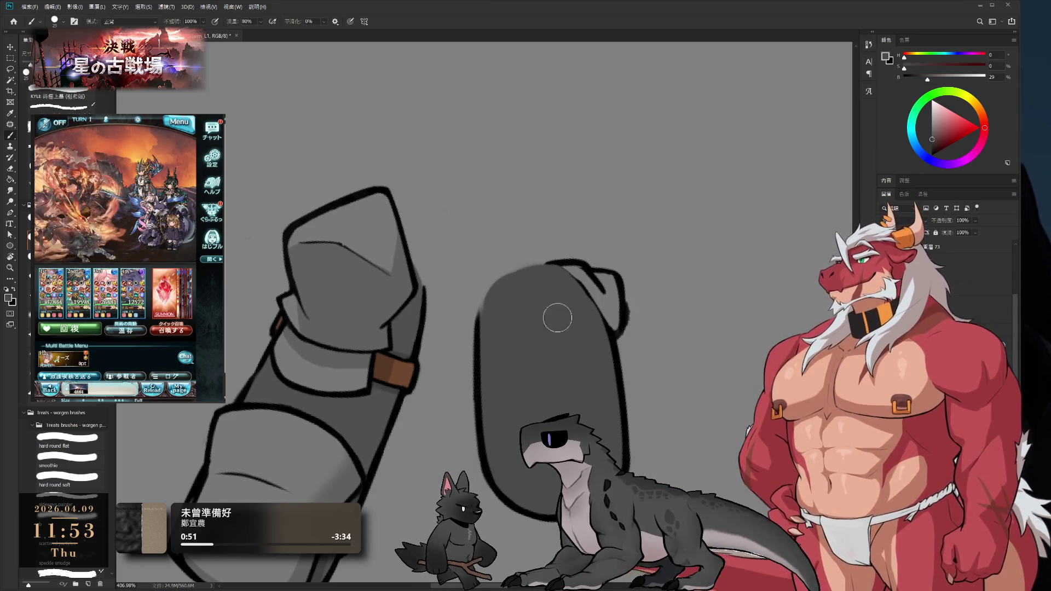
pyautogui.keyDown('alt'); pyautogui.click(608, 298); pyautogui.keyUp('alt')
pyautogui.press('[')
pyautogui.press('[')
pyautogui.moveTo(594, 264)
pyautogui.mouseDown()
pyautogui.moveTo(567, 235)
pyautogui.moveTo(547, 268)
pyautogui.moveTo(597, 268)
pyautogui.moveTo(569, 241)
pyautogui.moveTo(545, 263)
pyautogui.moveTo(570, 219)
pyautogui.moveTo(623, 285)
pyautogui.mouseUp()
# Paint over the stray dark line inside the ear with the grey fill colour
pyautogui.keyDown('alt'); pyautogui.click(539, 262); pyautogui.keyUp('alt')
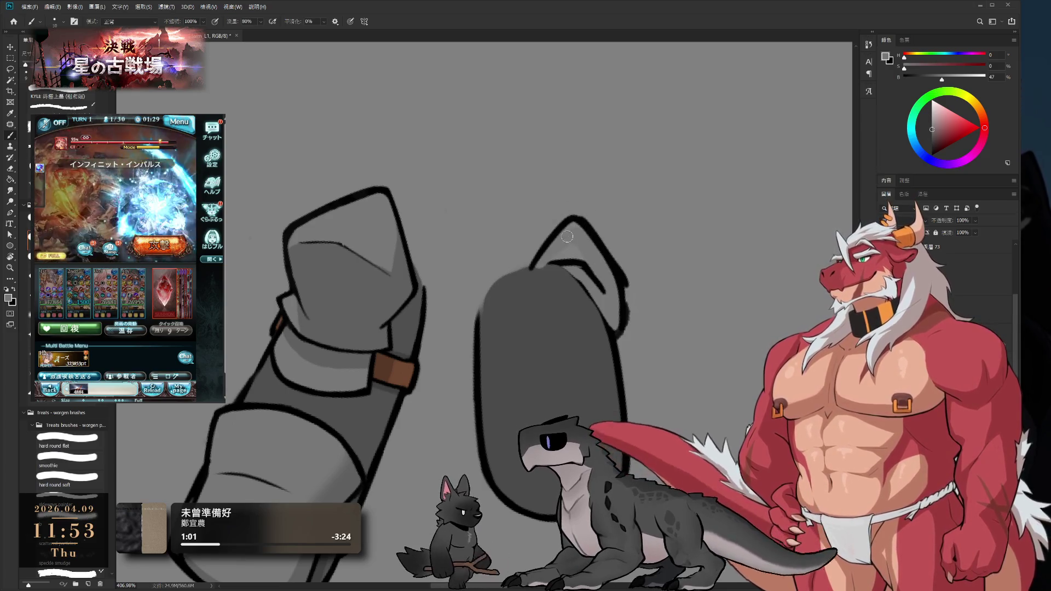
pyautogui.keyDown('alt'); pyautogui.click(596, 297); pyautogui.keyUp('alt')
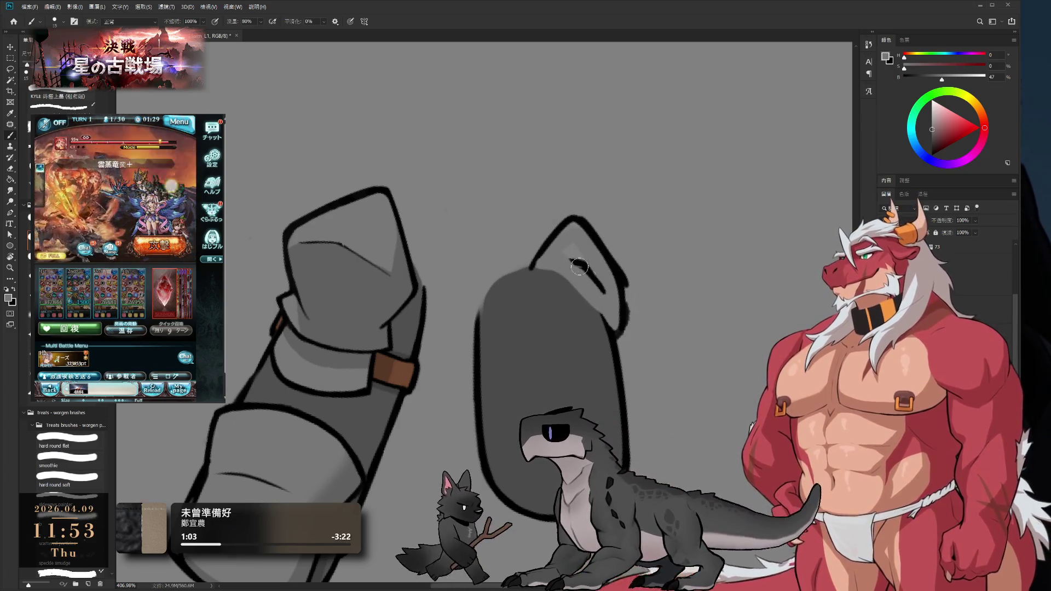
pyautogui.moveTo(580, 266); pyautogui.dragTo(602, 290)
pyautogui.press('[')
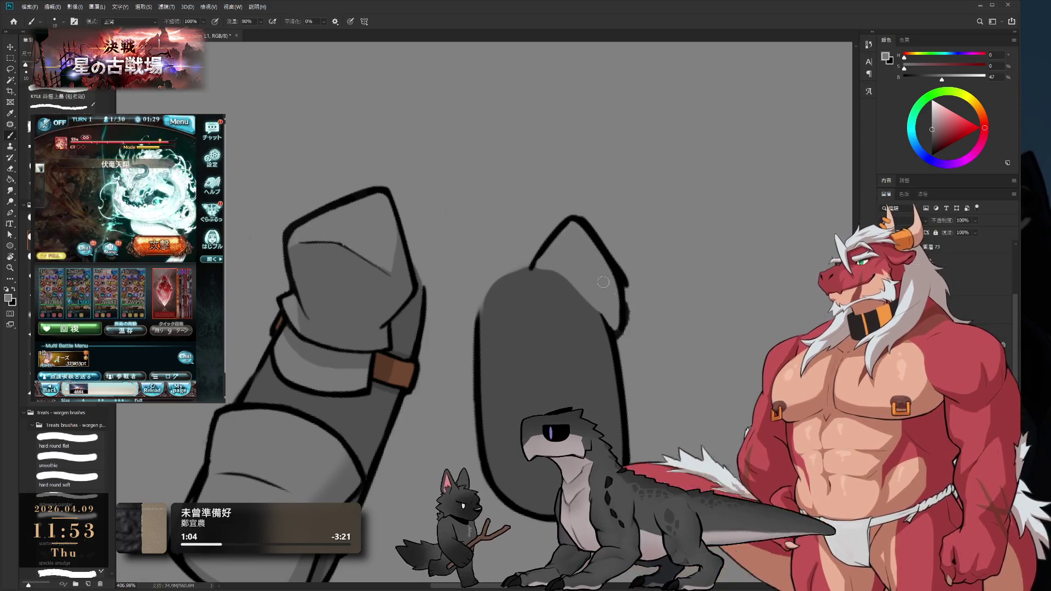
# Draw a near-black outline down the ear's right side, redoing the stroke until it sits right
pyautogui.hotkey('ctrl', 'z')
pyautogui.keyDown('alt'); pyautogui.click(590, 217); pyautogui.keyUp('alt')
pyautogui.moveTo(575, 218); pyautogui.dragTo(628, 281)
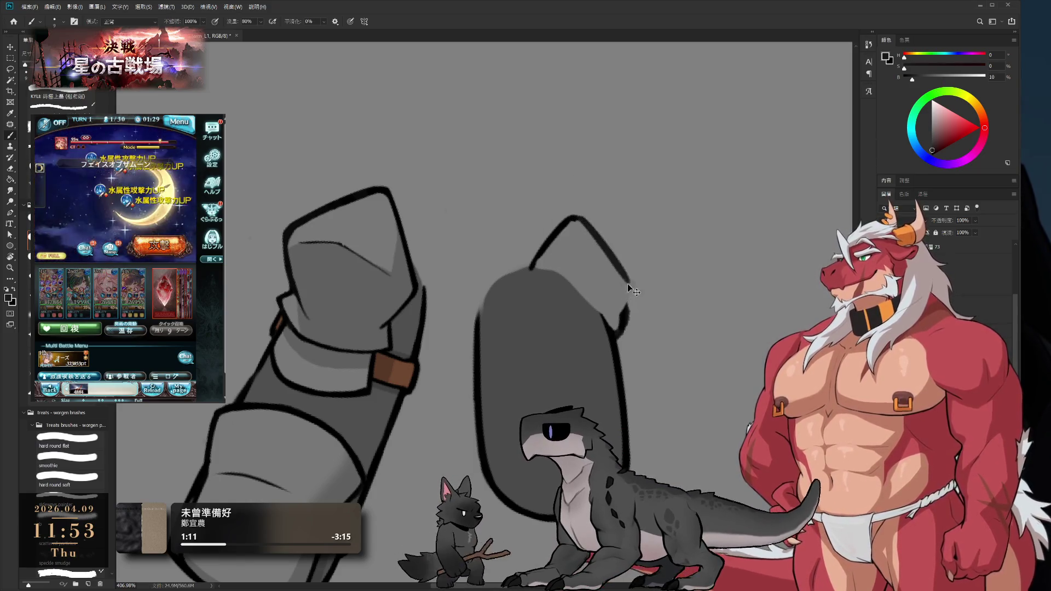
pyautogui.hotkey('ctrl', 'z')
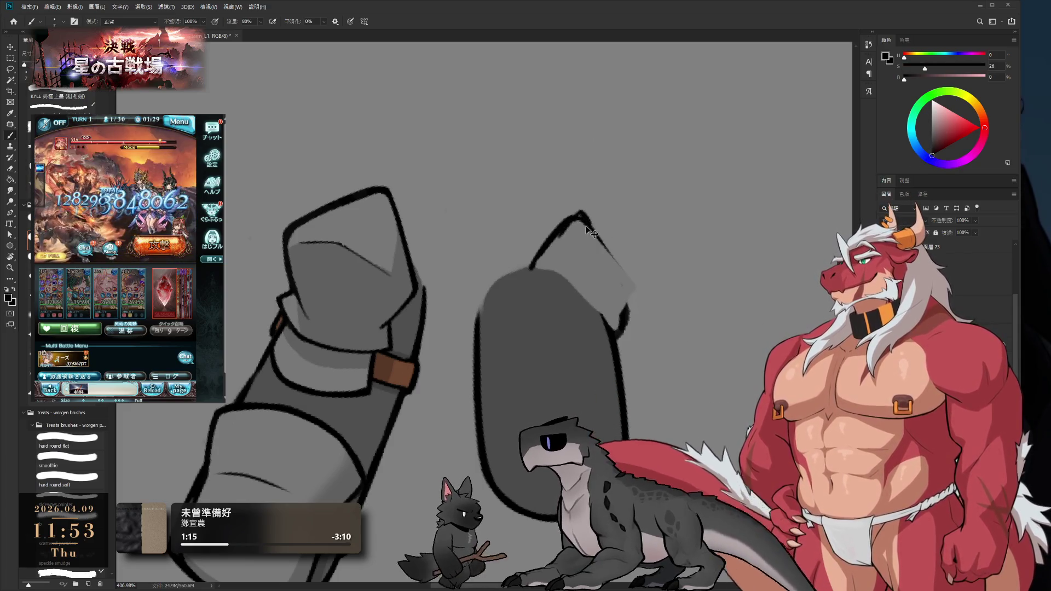
pyautogui.moveTo(575, 217); pyautogui.dragTo(630, 287)
pyautogui.hotkey('ctrl', 'z')
pyautogui.moveTo(575, 218); pyautogui.dragTo(631, 289)
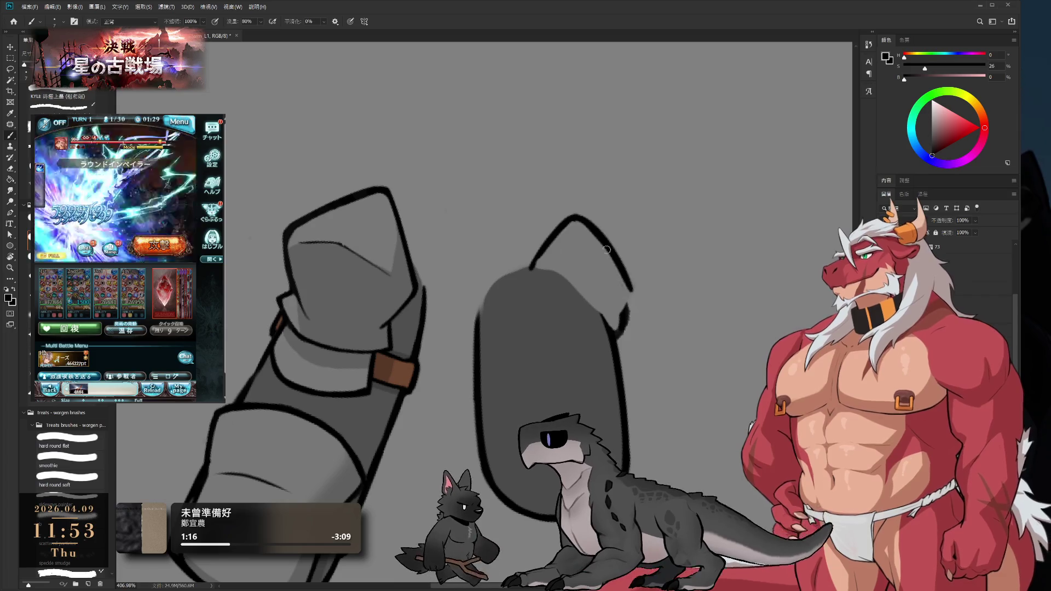
# Undo a grey touch-up at the ear's lower right and lasso-select the ear
pyautogui.keyDown('alt'); pyautogui.click(618, 323); pyautogui.keyUp('alt')
pyautogui.moveTo(618, 326); pyautogui.dragTo(621, 307)
pyautogui.hotkey('ctrl', 'z')
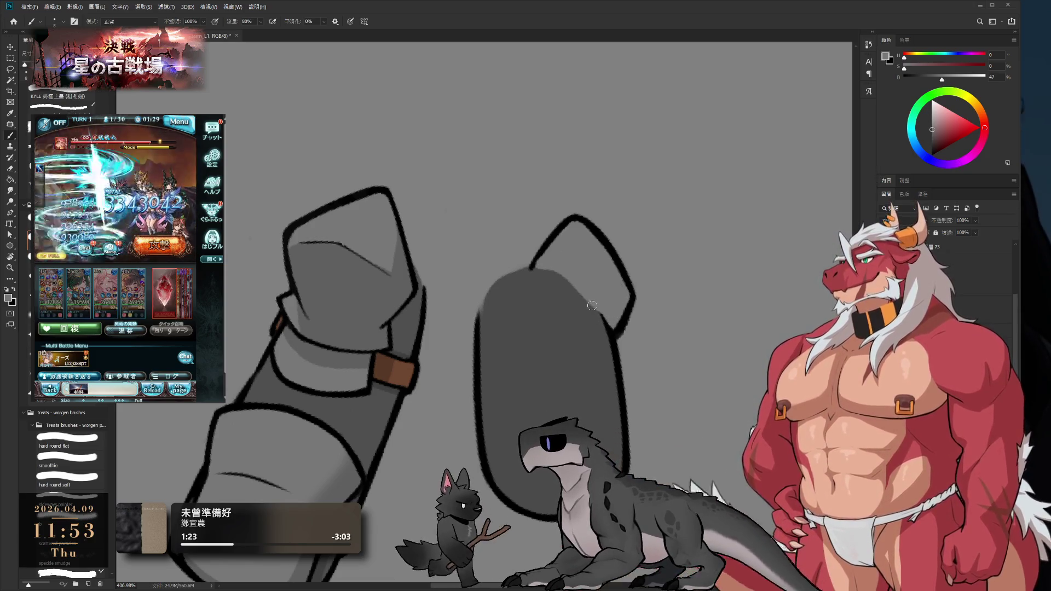
pyautogui.press('l')
pyautogui.moveTo(621, 333)
pyautogui.mouseDown()
pyautogui.moveTo(537, 266)
pyautogui.moveTo(640, 326)
pyautogui.mouseUp()
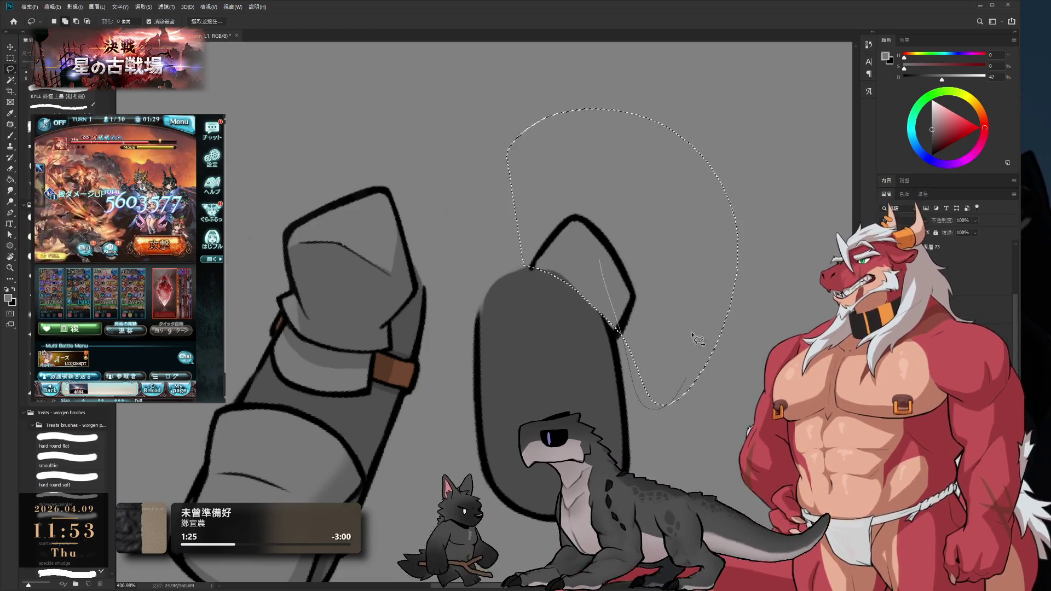
# Delete the selected ear and try repainting the piece's top as a dark grey dome
pyautogui.hotkey('ctrl', 'x')
pyautogui.hotkey('ctrl', 'v')
pyautogui.hotkey('ctrl', ',')
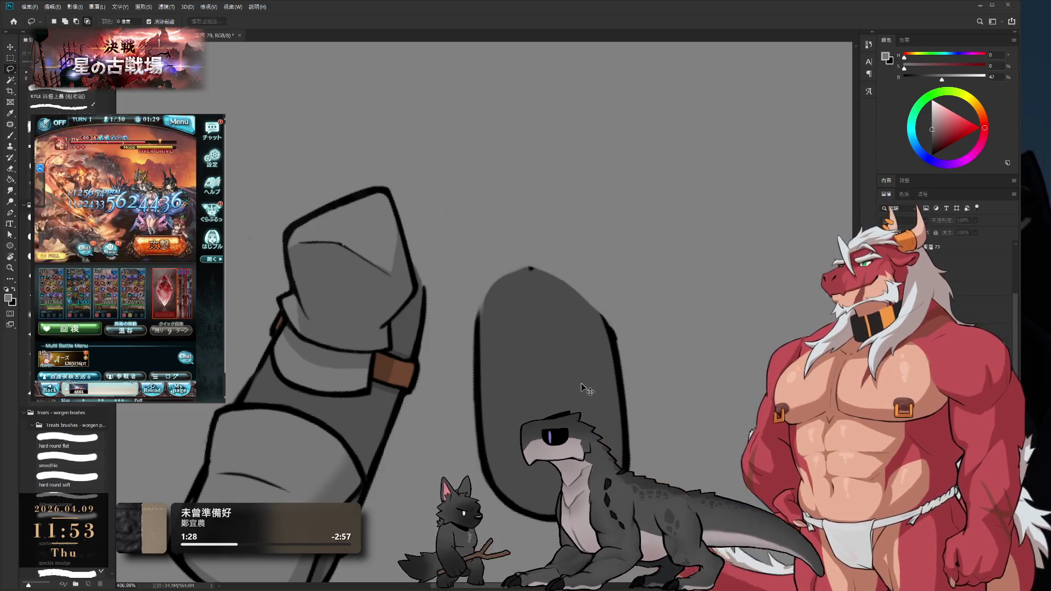
pyautogui.press('b')
pyautogui.keyDown('alt'); pyautogui.click(509, 306); pyautogui.keyUp('alt')
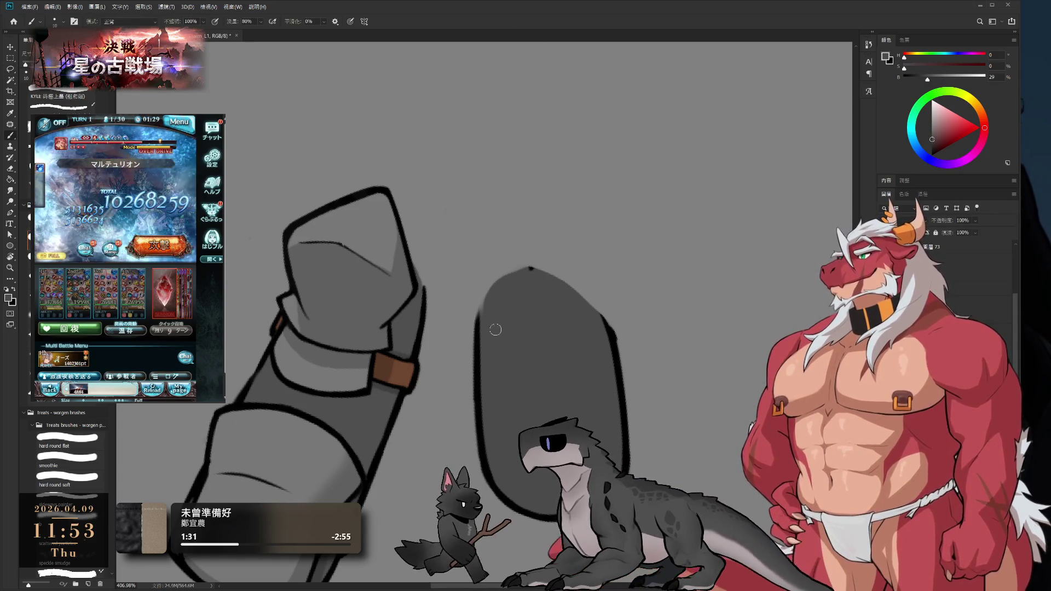
pyautogui.press(']')
pyautogui.moveTo(482, 304)
pyautogui.mouseDown()
pyautogui.moveTo(495, 282)
pyautogui.moveTo(556, 287)
pyautogui.moveTo(563, 276)
pyautogui.moveTo(556, 340)
pyautogui.moveTo(535, 281)
pyautogui.moveTo(588, 356)
pyautogui.moveTo(568, 321)
pyautogui.mouseUp()
pyautogui.hotkey('ctrl', 'z')
pyautogui.hotkey('ctrl', 'z')
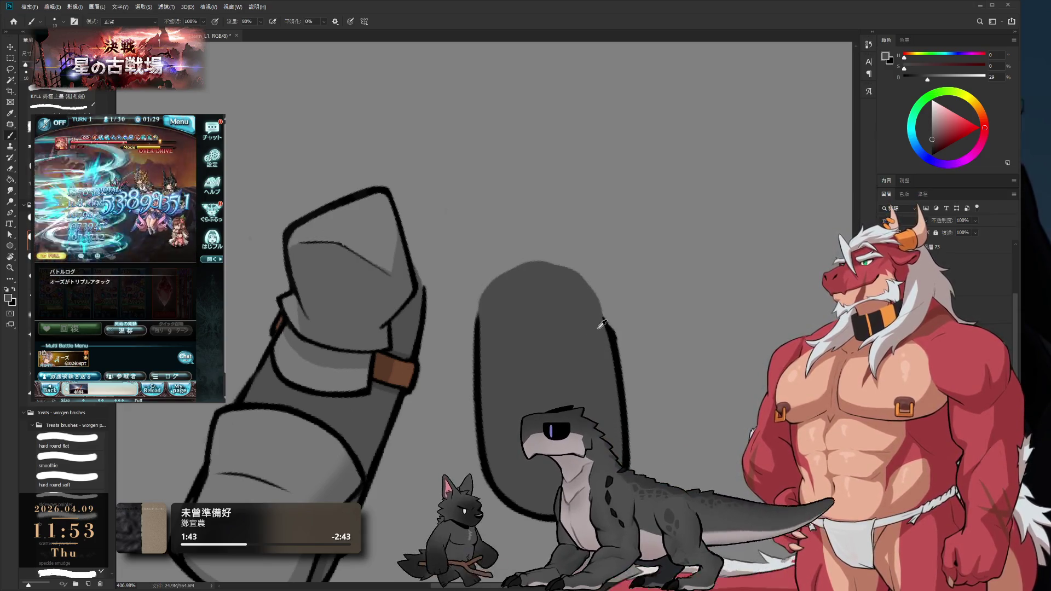
# Draw a black edge along the dome's upper right and touch it up with dark grey
pyautogui.keyDown('alt'); pyautogui.click(615, 353); pyautogui.keyUp('alt')
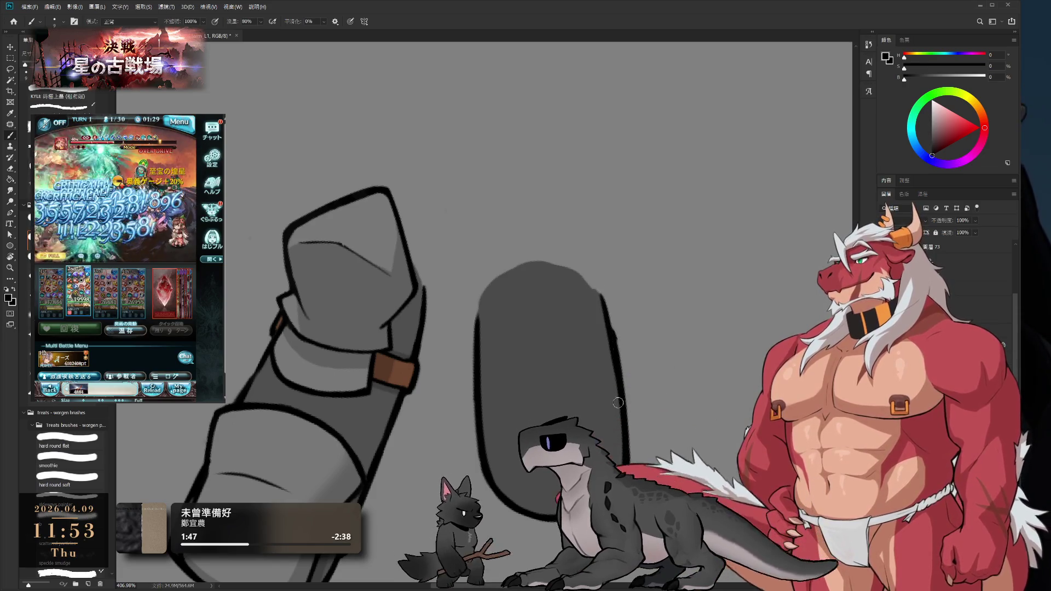
pyautogui.moveTo(618, 366); pyautogui.dragTo(605, 295)
pyautogui.keyDown('alt'); pyautogui.click(582, 296); pyautogui.keyUp('alt')
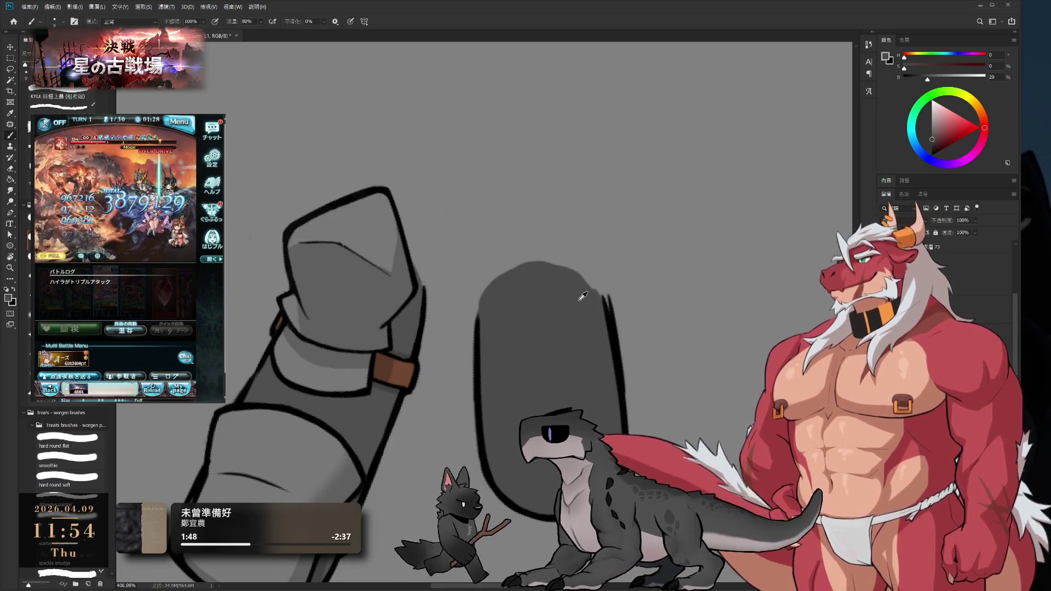
pyautogui.moveTo(589, 282); pyautogui.dragTo(601, 312)
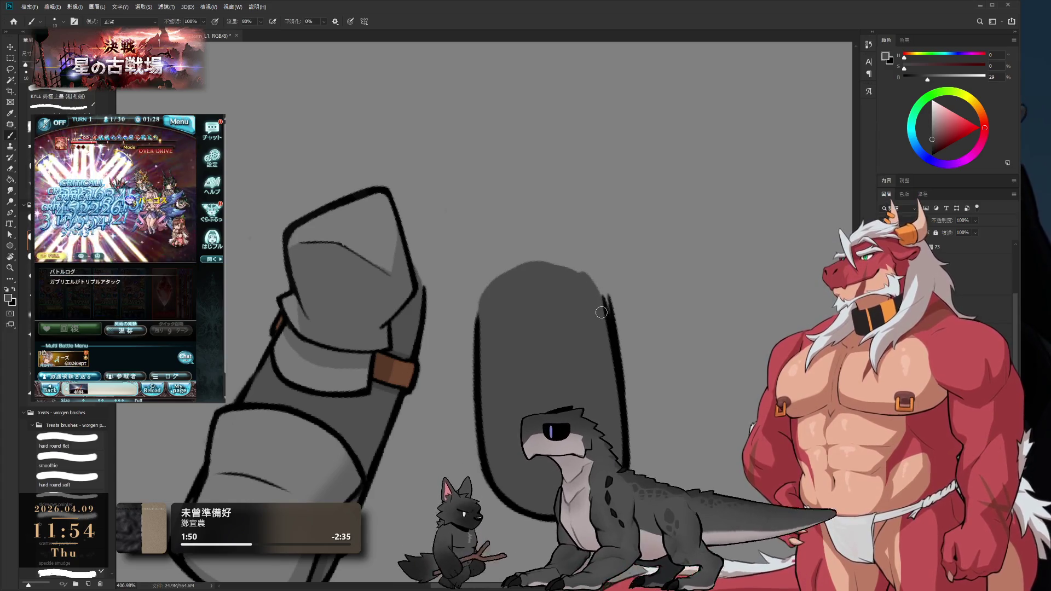
pyautogui.keyDown('alt'); pyautogui.click(619, 337); pyautogui.keyUp('alt')
pyautogui.press('e')
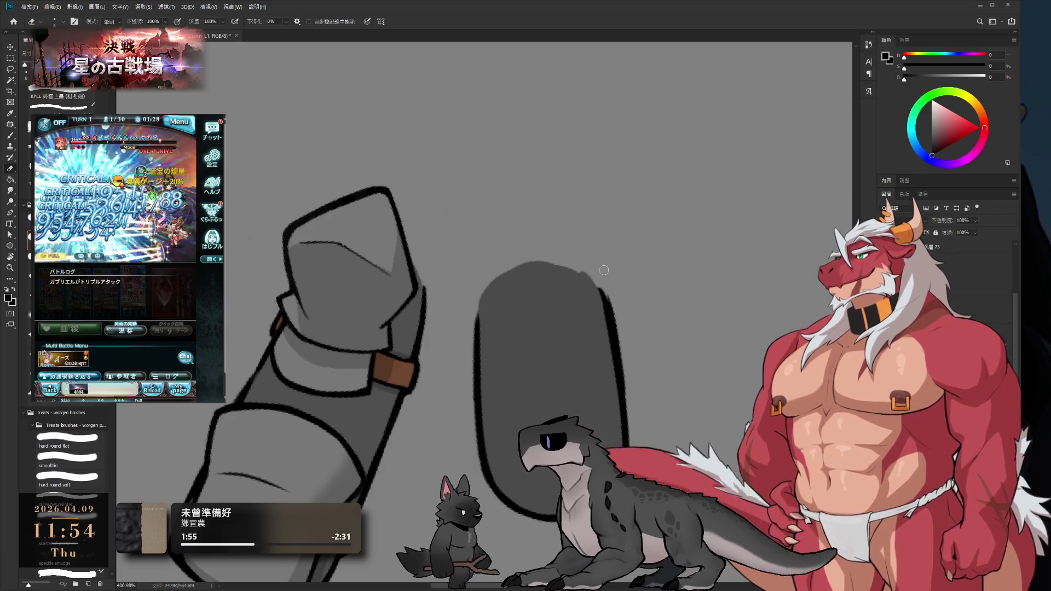
pyautogui.press('b')
pyautogui.press('b')
pyautogui.keyDown('alt'); pyautogui.click(581, 343); pyautogui.keyUp('alt')
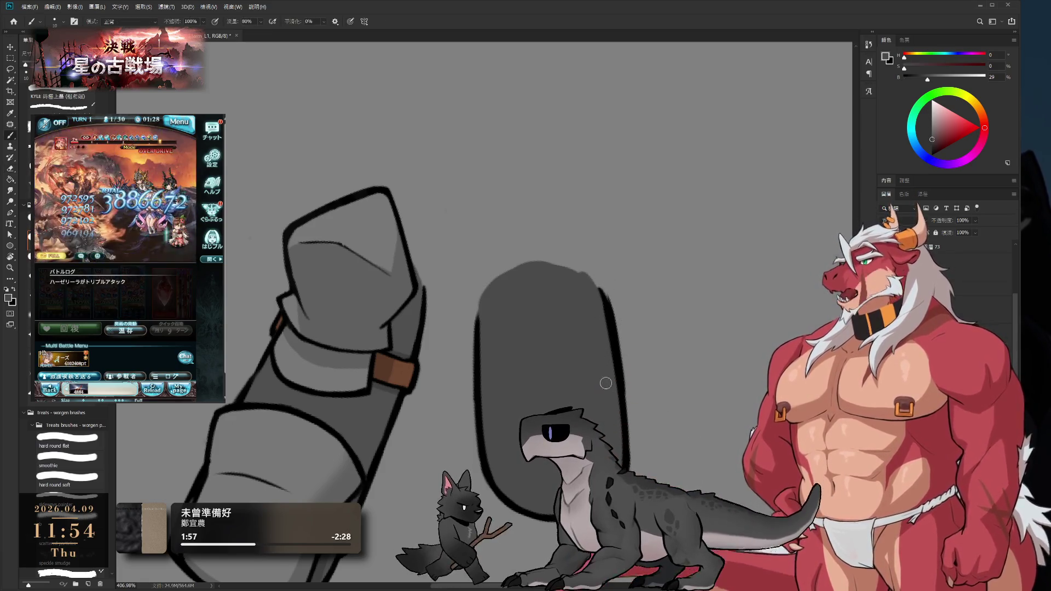
pyautogui.keyDown('alt'); pyautogui.click(614, 334); pyautogui.keyUp('alt')
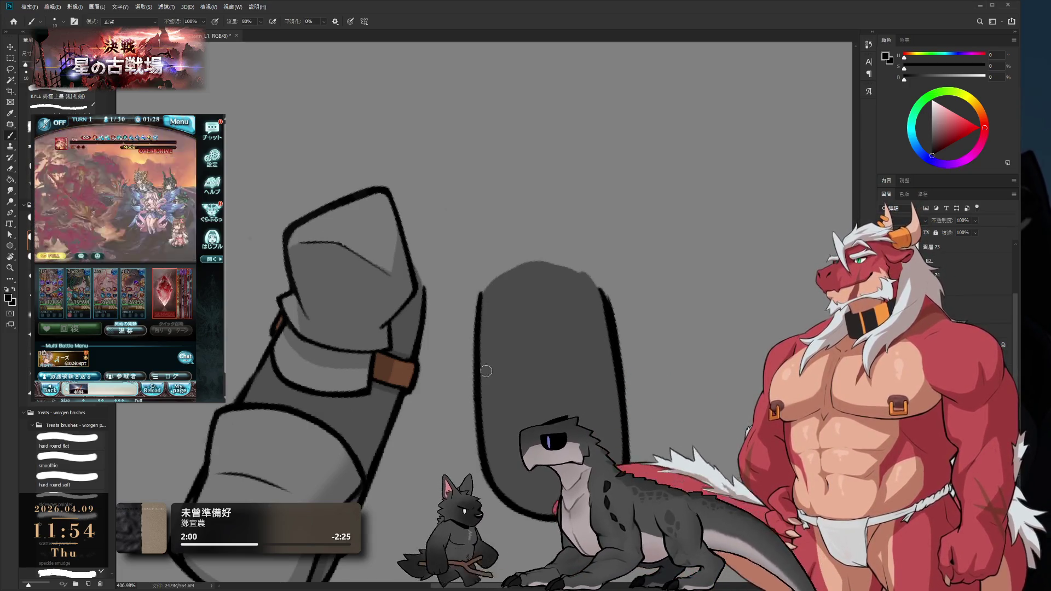
pyautogui.press('e')
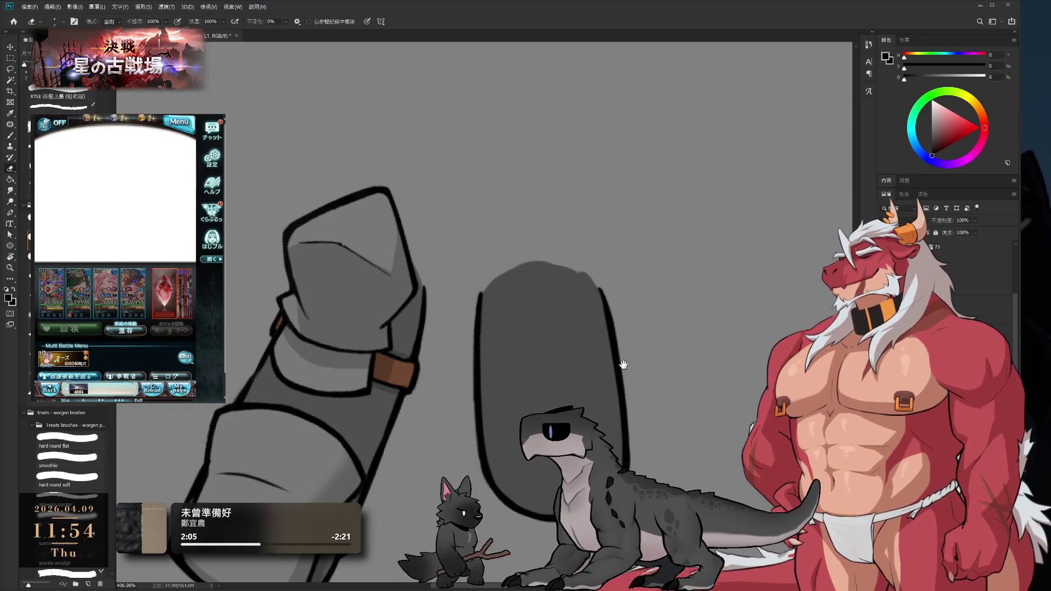
pyautogui.scroll(-5, 623, 364)
pyautogui.scroll(4, 574, 305)
pyautogui.press('b')
pyautogui.keyDown('alt'); pyautogui.click(574, 305); pyautogui.keyUp('alt')
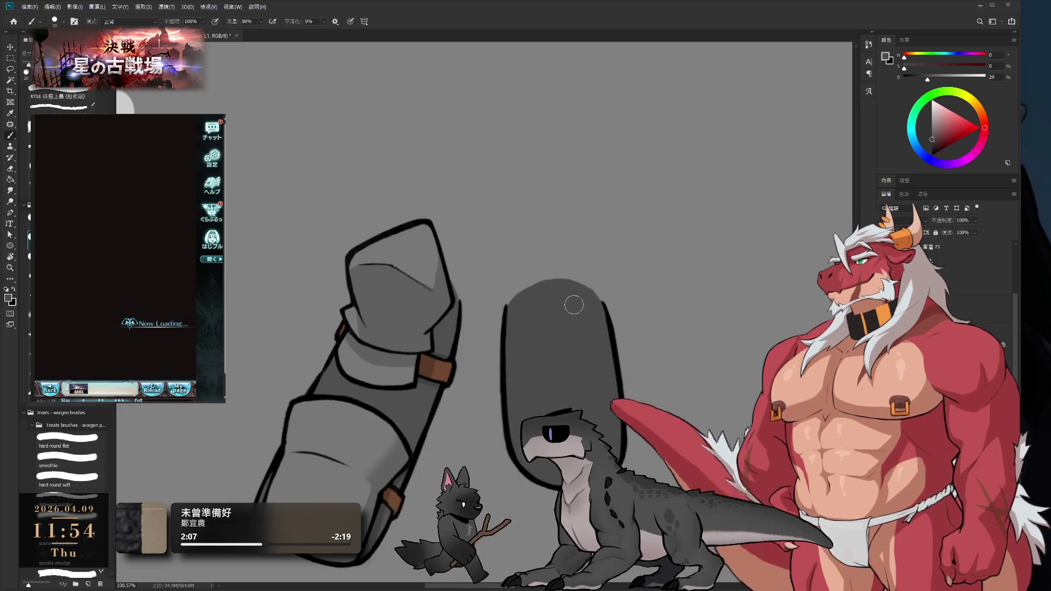
pyautogui.press('[')
pyautogui.scroll(2, 542, 298)
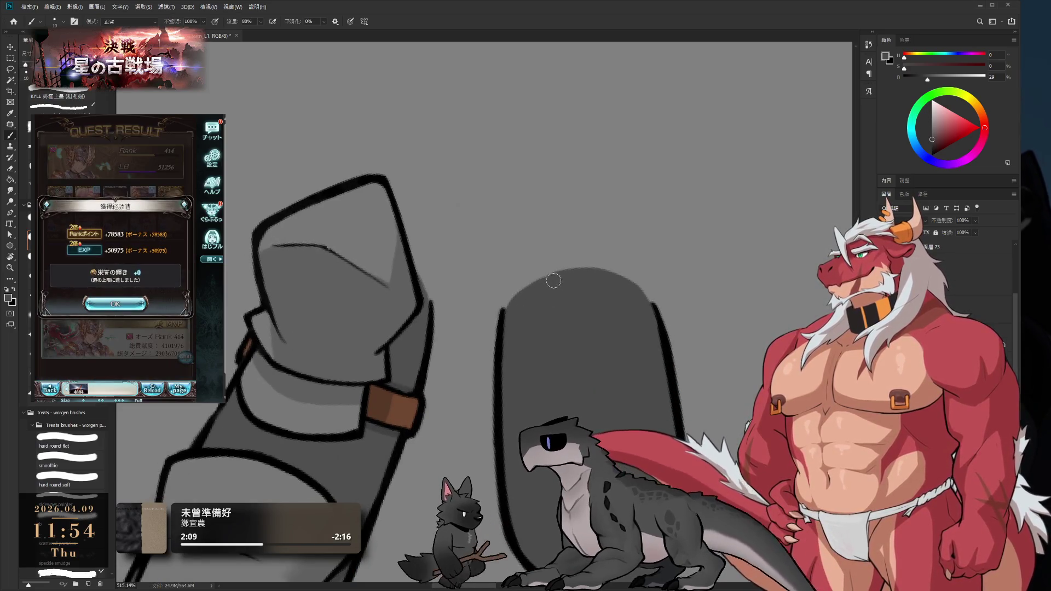
pyautogui.scroll(-5, 553, 281)
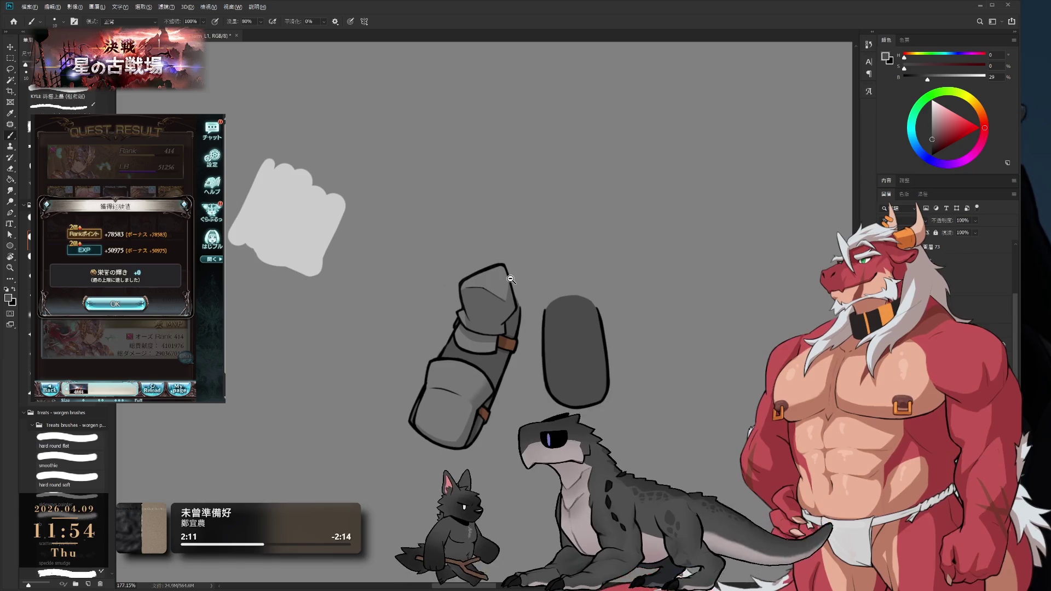
pyautogui.scroll(1, 511, 279)
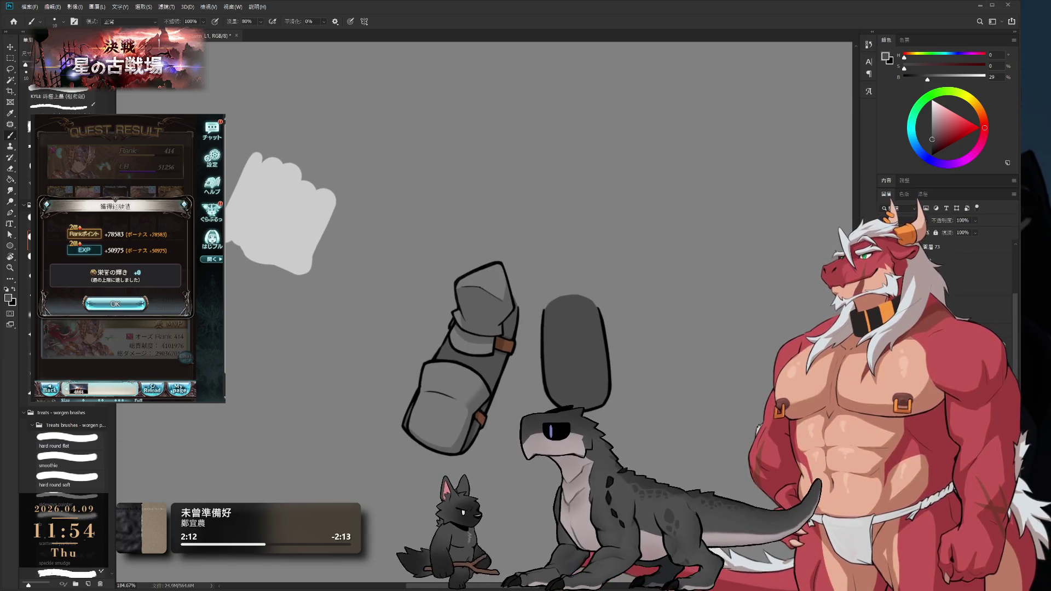
pyautogui.click(137, 303)
pyautogui.click(147, 374)
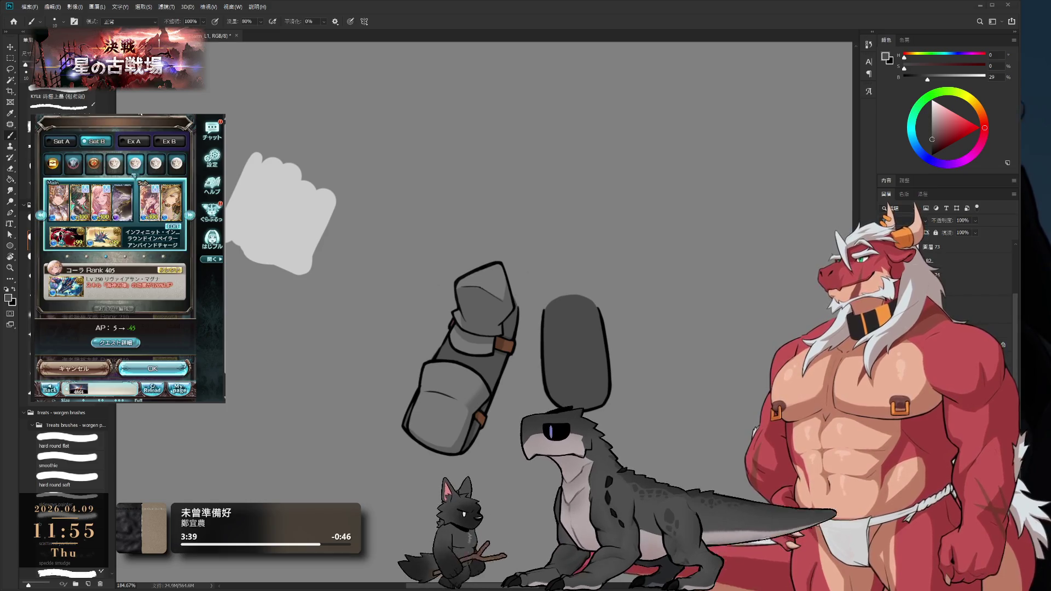
pyautogui.click(170, 370)
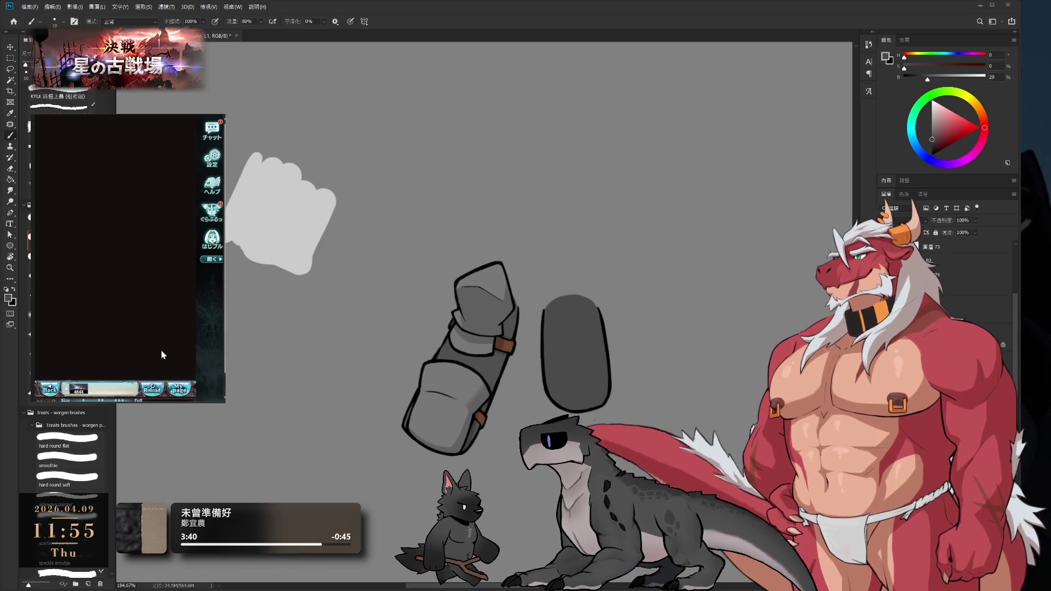